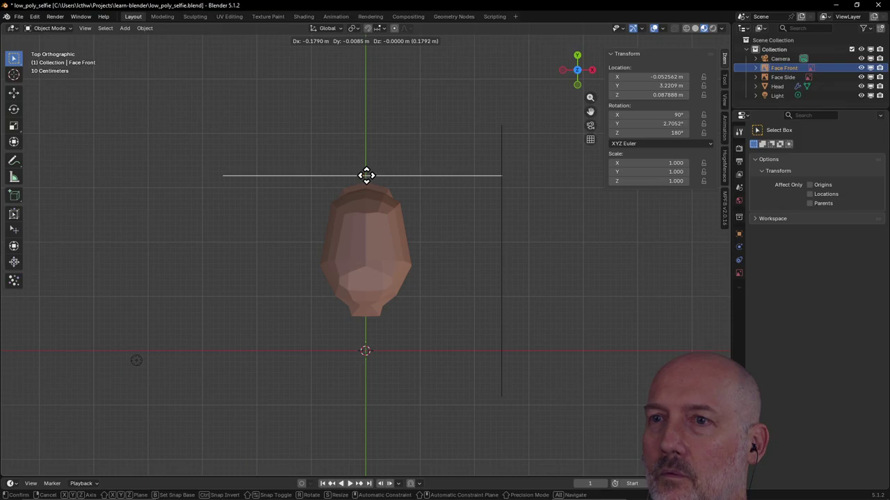
Move the Face Front reference plane left along the X axis.
key(y)
key(x)
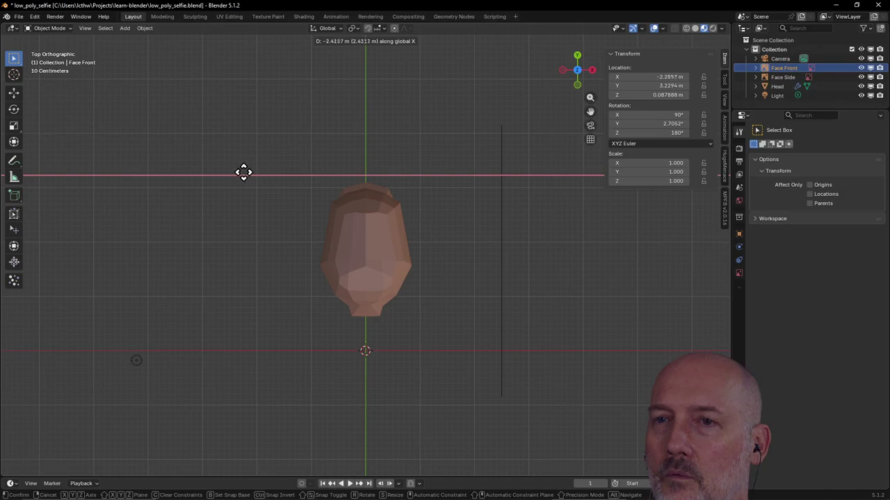
click(222, 174)
mouse_move(270, 213)
middle_down()
mouse_move(272, 114)
mouse_move(267, 131)
middle_up()
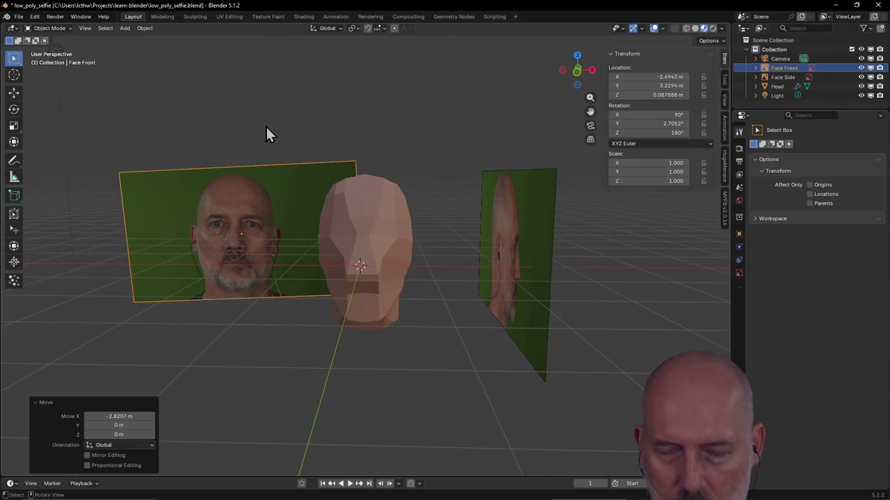
Cancel the accidental delete and shift Face Front along X to -1.9966 m, beside the head.
key(x)
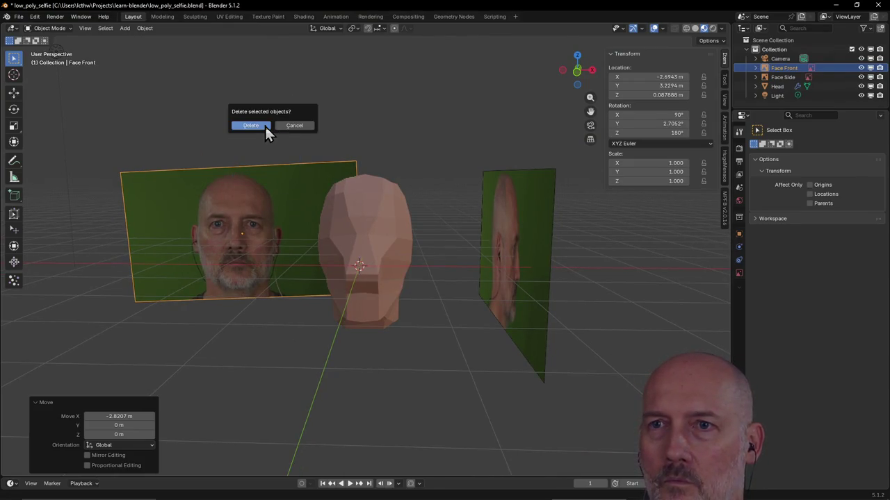
click(301, 127)
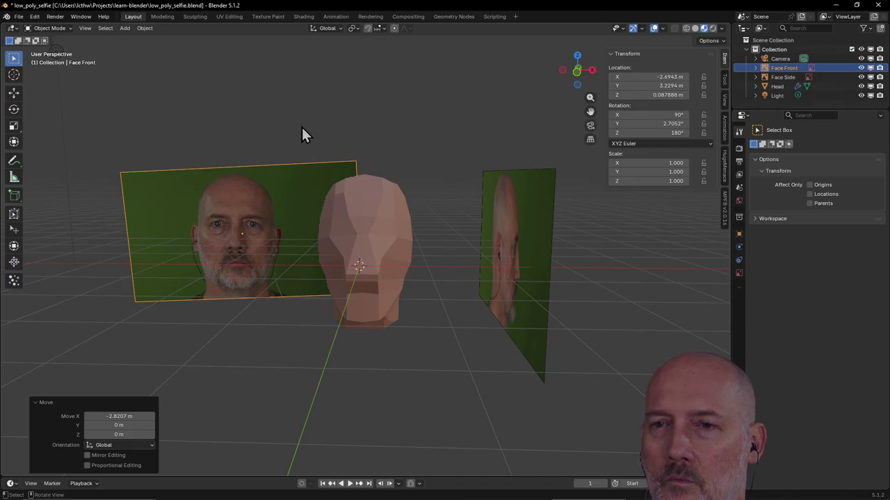
key(g)
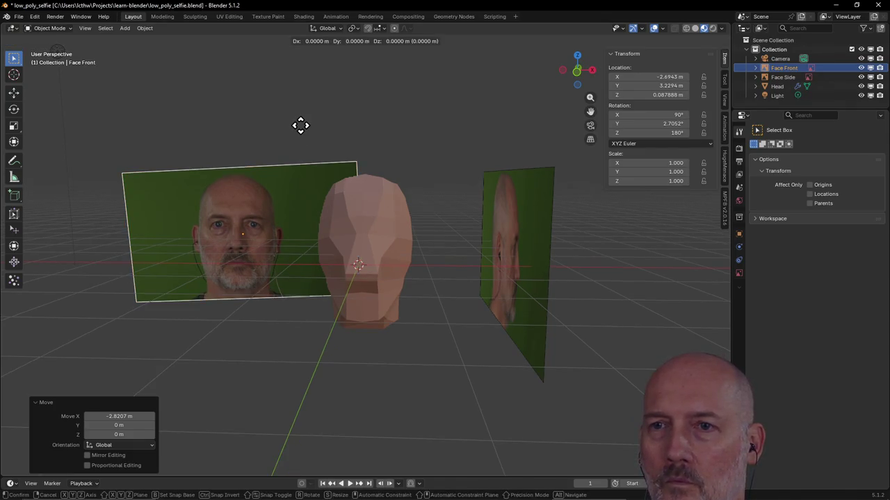
key(x)
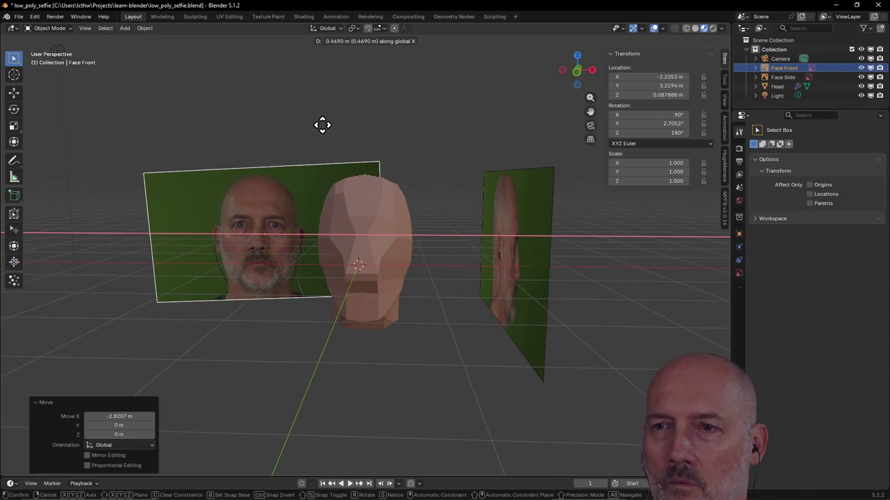
click(332, 125)
mouse_move(332, 124)
middle_down()
mouse_move(350, 129)
mouse_move(339, 126)
middle_up()
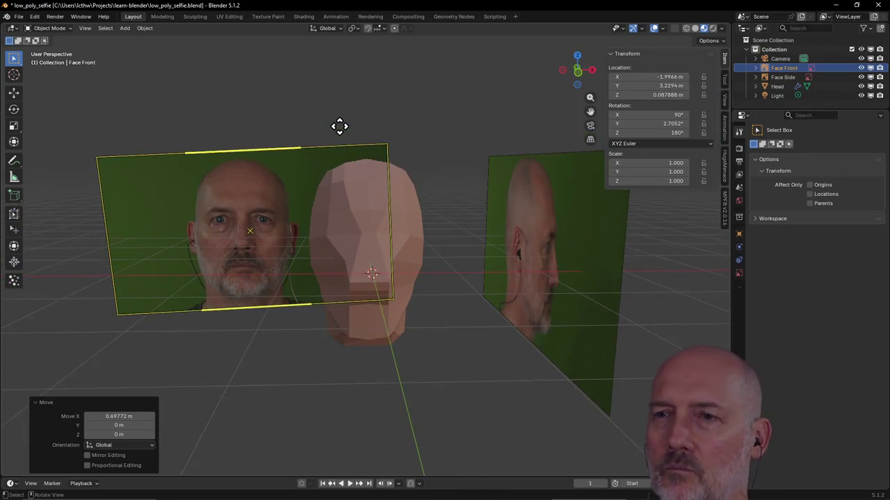
click(424, 165)
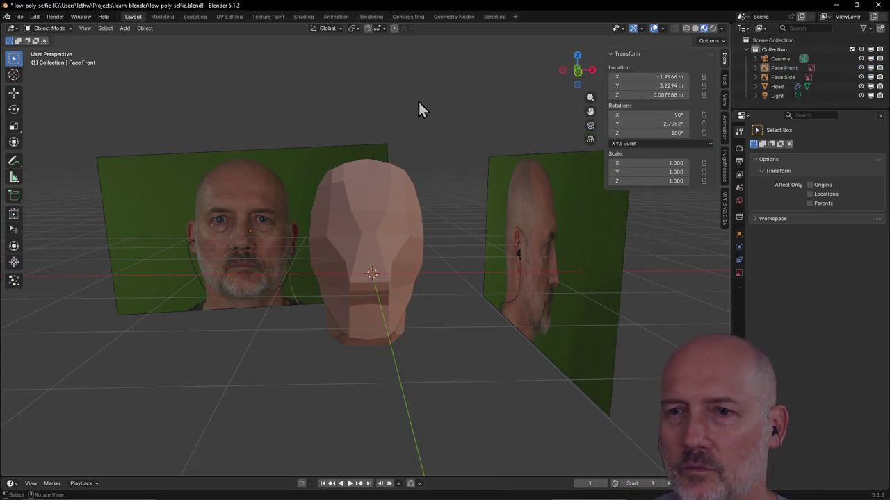
mouse_move(418, 109)
middle_down()
mouse_move(526, 104)
mouse_move(497, 172)
middle_up()
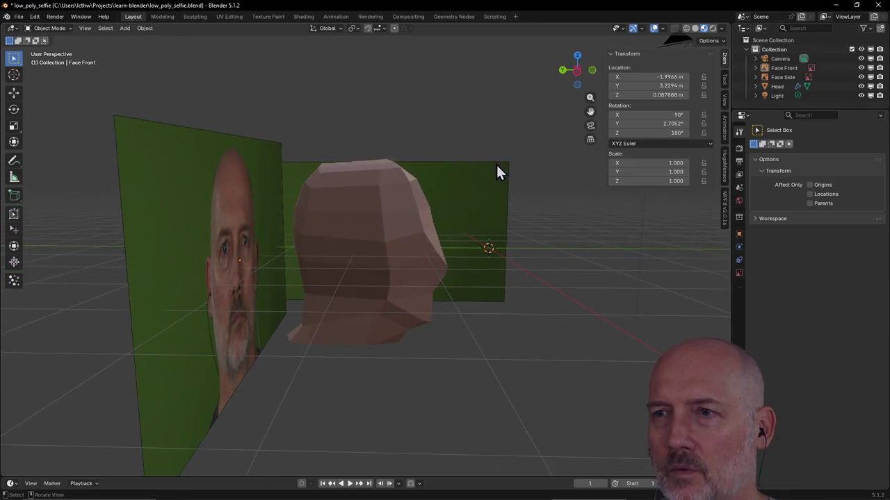
Select the Face Side plane and move it along Y toward the head.
click(463, 189)
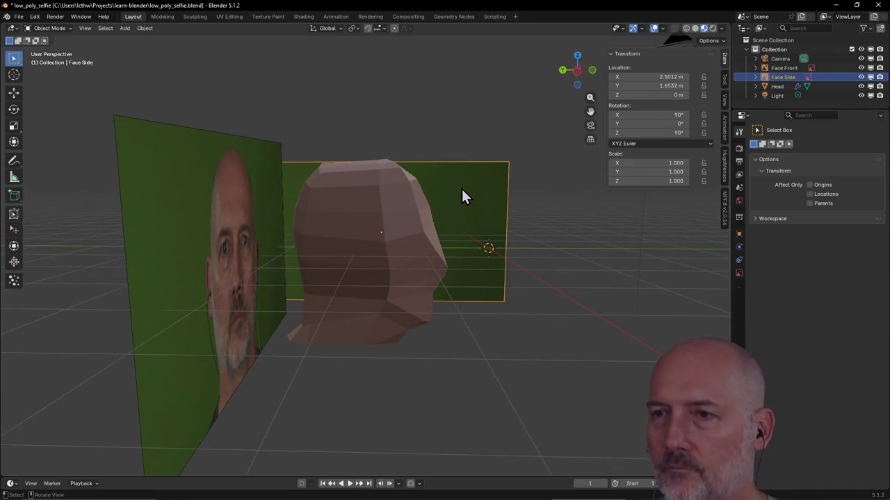
scroll(461, 187, up, 1)
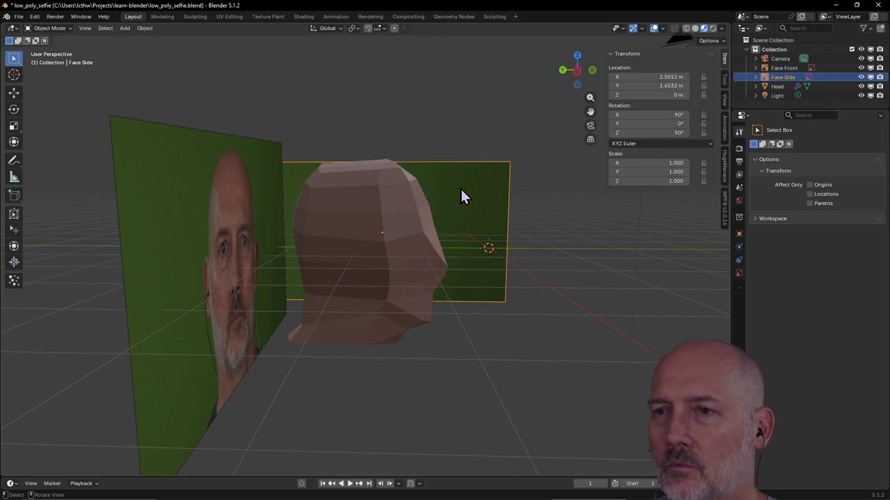
key(g)
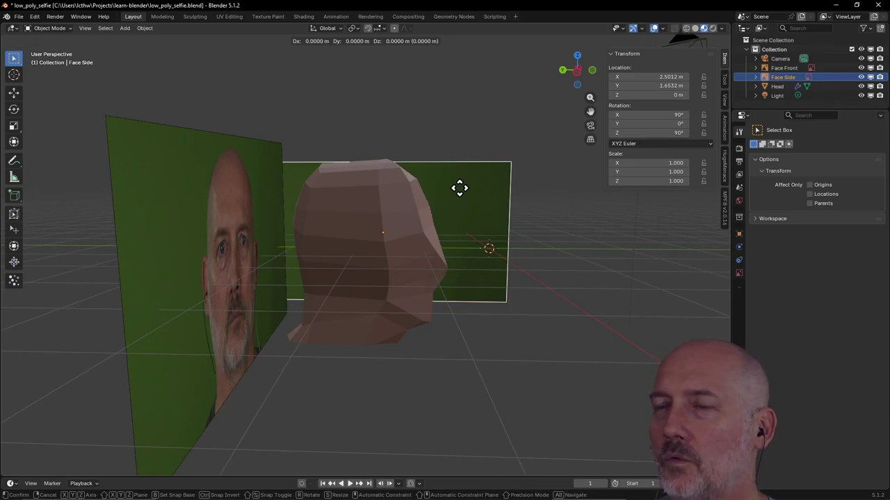
key(y)
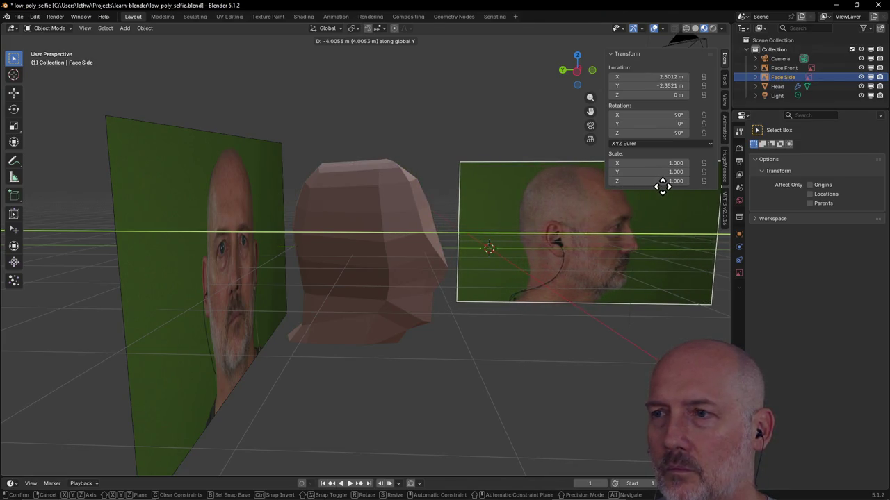
click(661, 194)
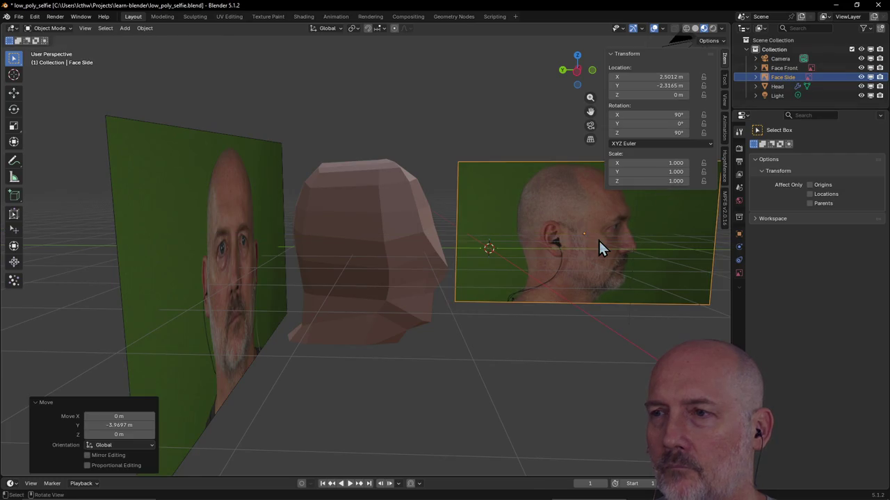
Fine-tune Face Side to Y = -1.1593 m and save low_poly_selfie.blend.
key(g)
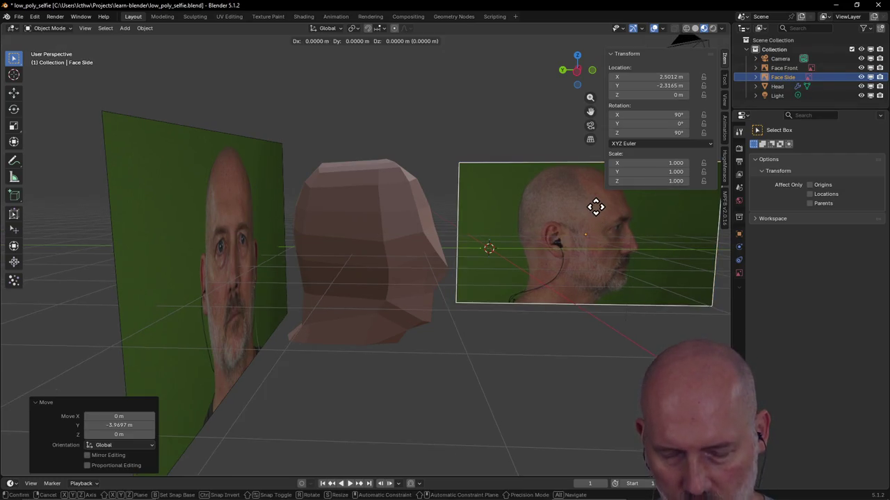
key(y)
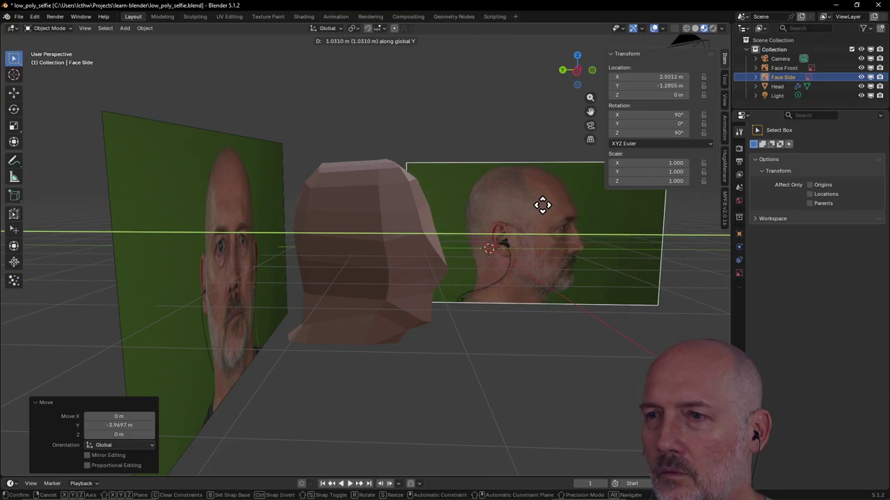
click(543, 224)
mouse_move(543, 224)
middle_down()
mouse_move(555, 226)
mouse_move(447, 230)
middle_up()
key(ctrl+s)
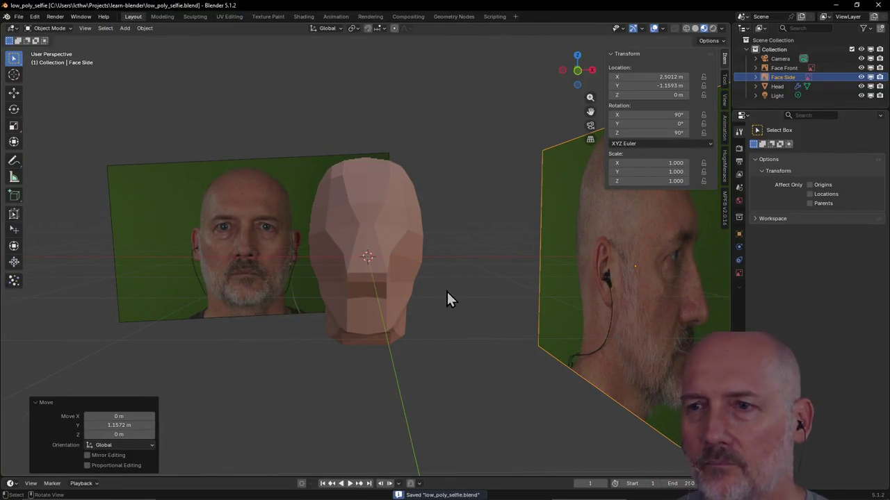
Select the Face Front plane and lower it along the Z axis.
scroll(423, 292, up, 3)
scroll(423, 291, down, 1)
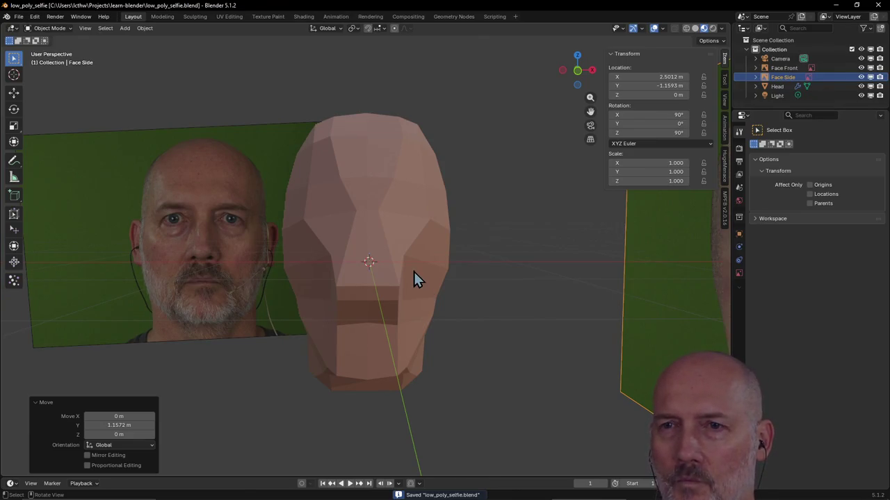
scroll(414, 278, down, 1)
scroll(414, 278, up, 1)
scroll(414, 278, down, 1)
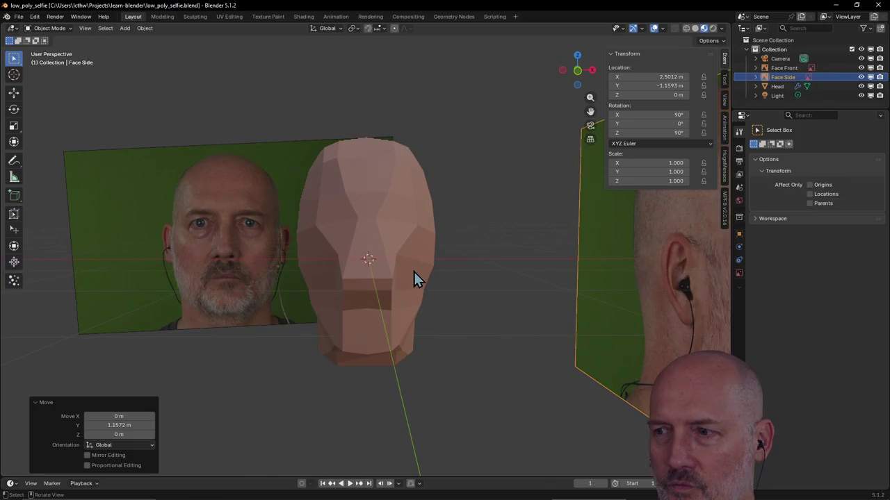
scroll(387, 256, up, 1)
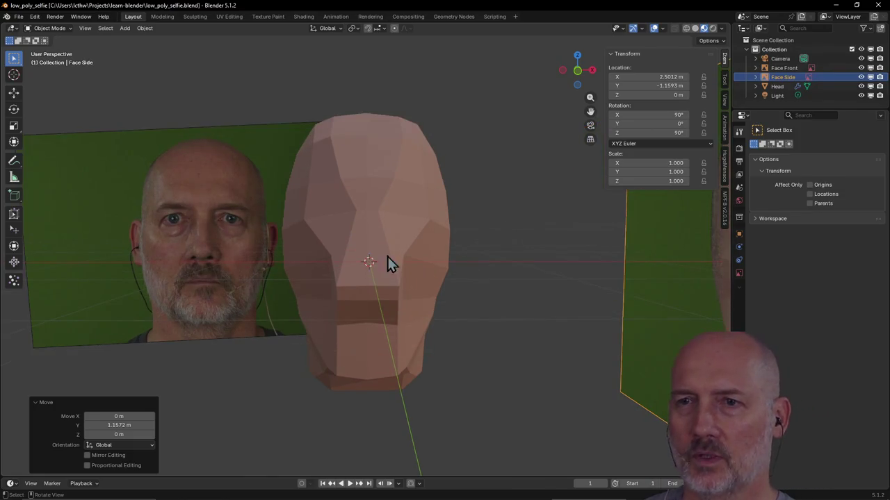
middle_drag(351, 229, 351, 228)
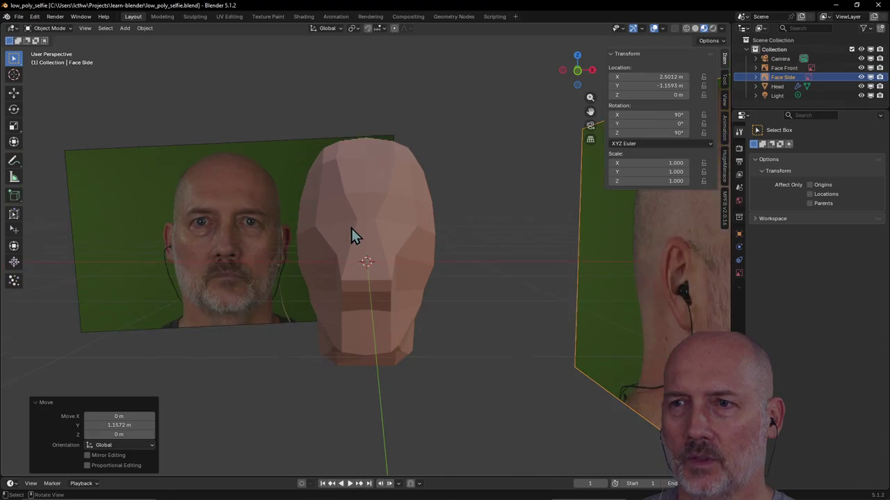
click(242, 201)
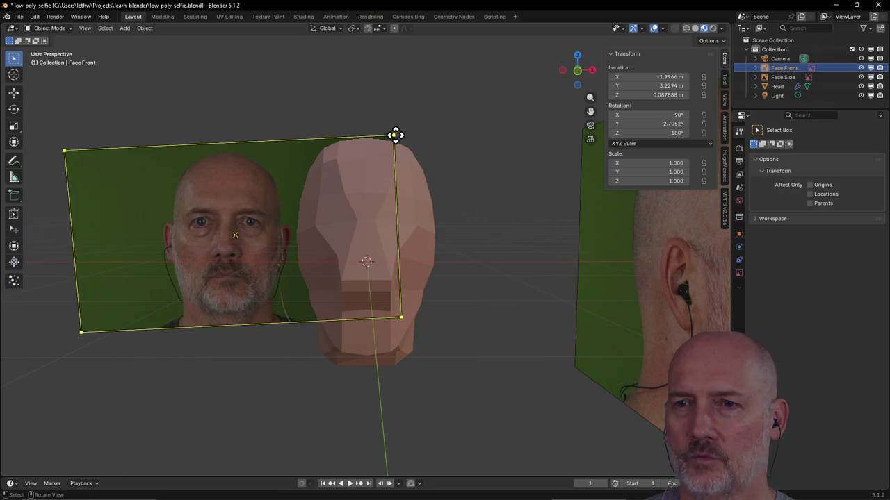
drag(395, 136, 436, 115)
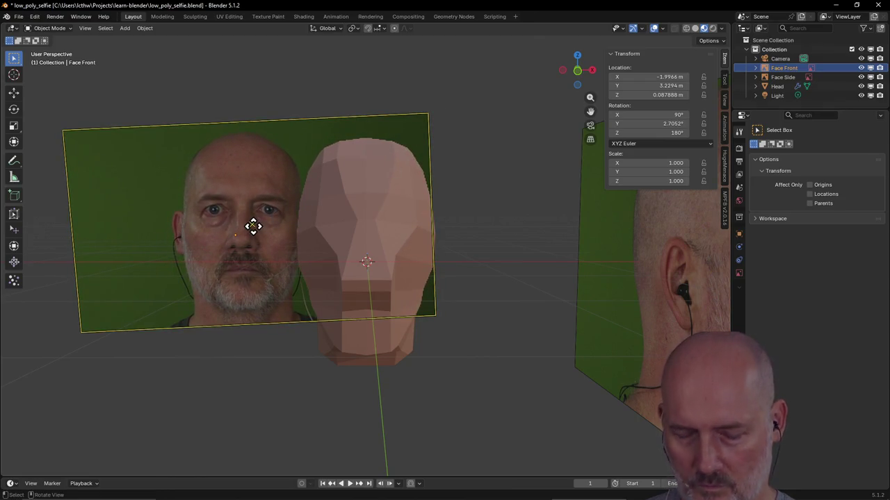
key(g)
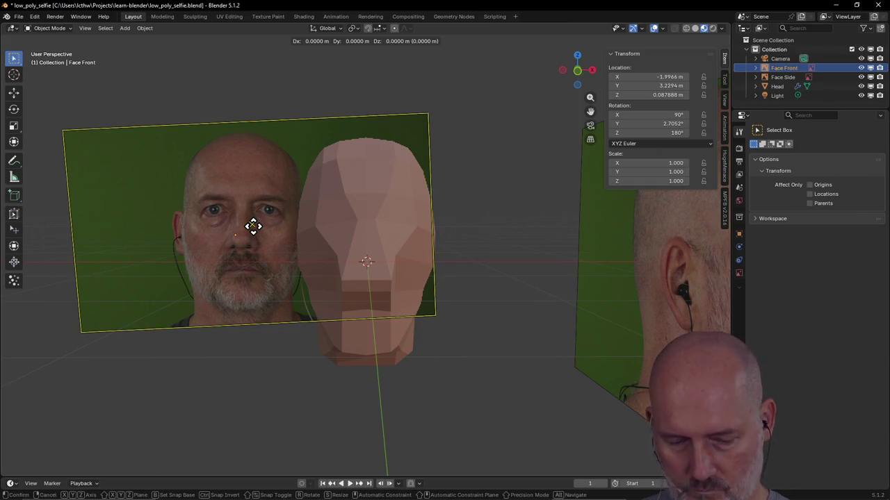
key(x)
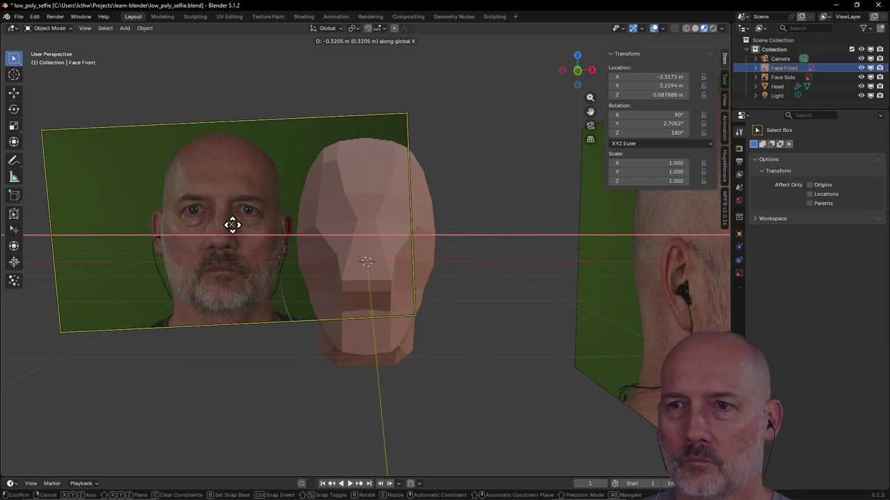
key(z)
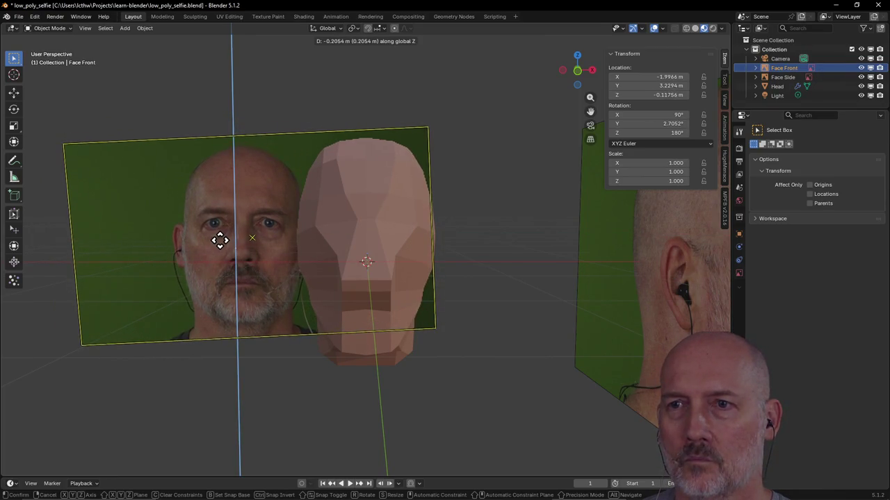
click(219, 240)
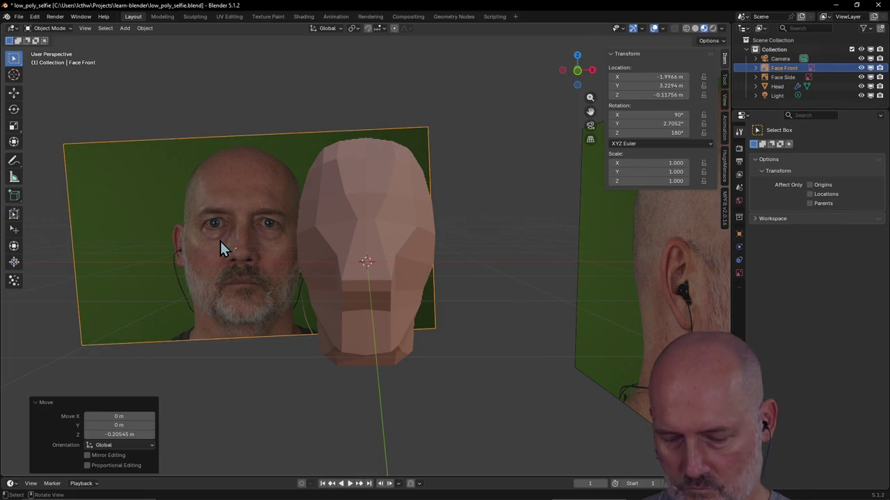
Shift Face Front a further -0.43548 m along X to X = -2.4321 m.
key(g)
key(x)
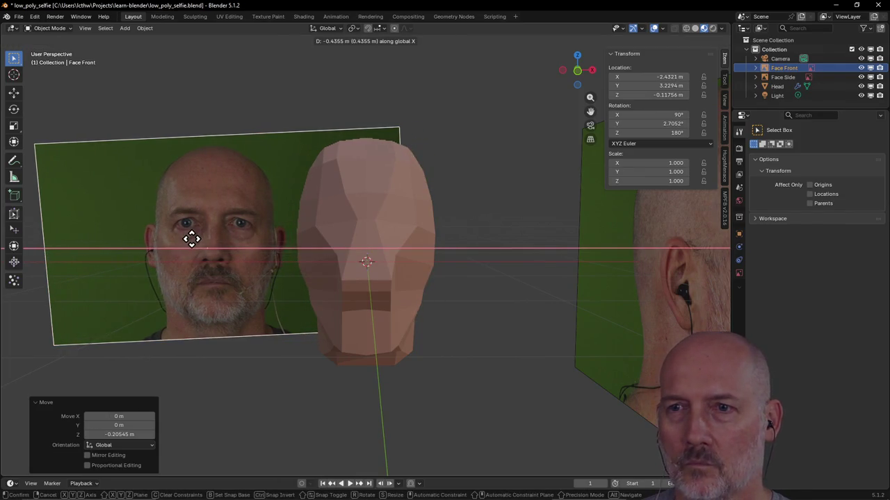
click(191, 239)
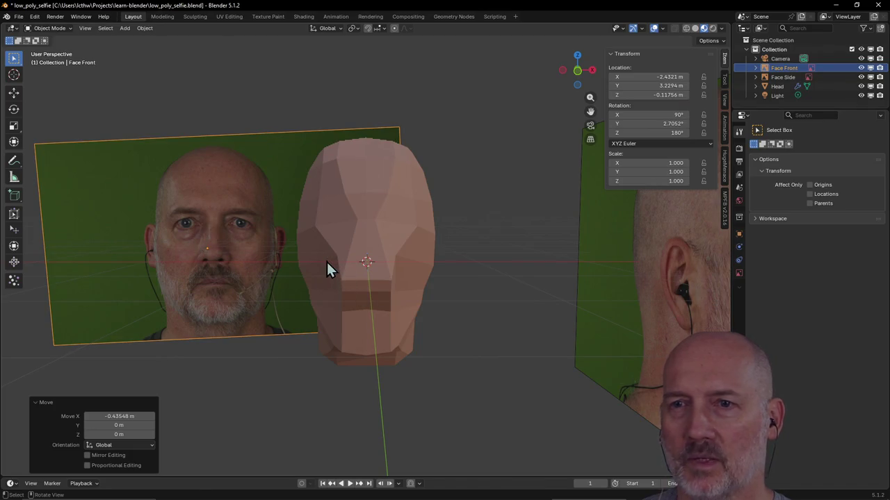
mouse_move(327, 265)
middle_down()
mouse_move(433, 262)
mouse_move(327, 264)
middle_up()
Save low_poly_selfie.blend with Face Front at X -2.4321, Y 3.2294, Z -0.11756 m.
key(ctrl+s)
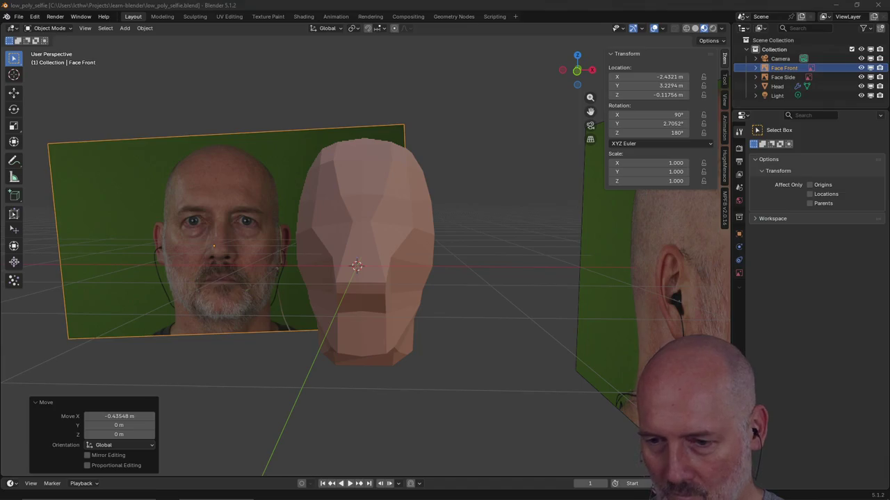
scroll(429, 127, down, 2)
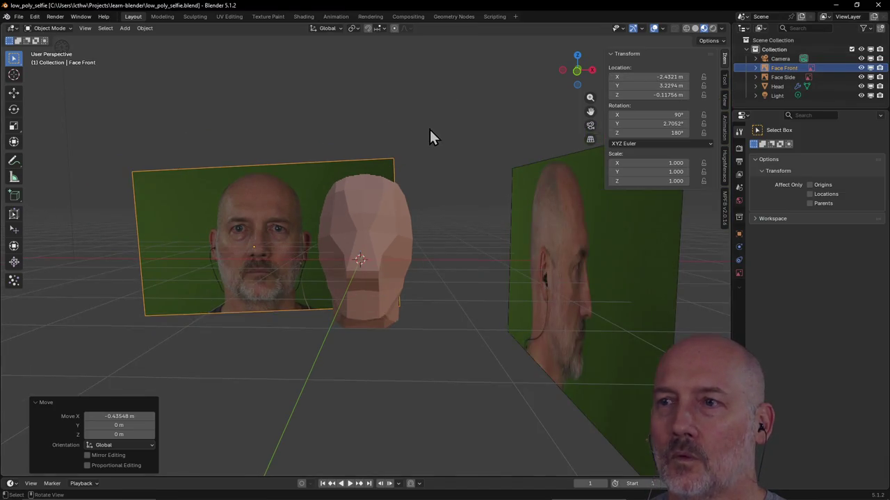
scroll(427, 126, up, 2)
key(alt+Tab)
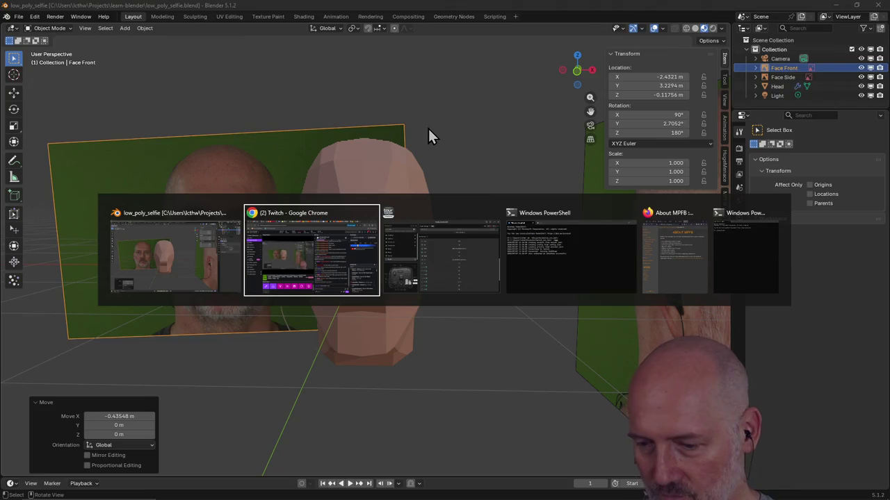
key(Escape)
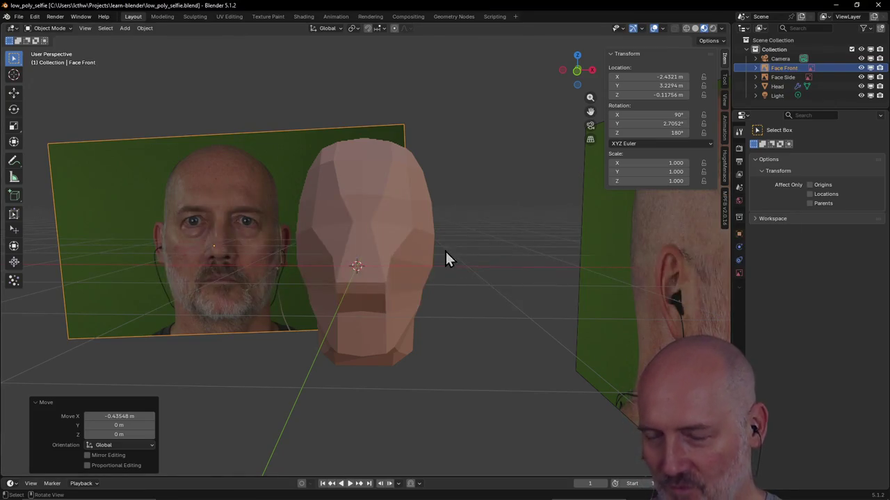
mouse_move(400, 287)
middle_down()
mouse_move(427, 292)
mouse_move(398, 289)
middle_up()
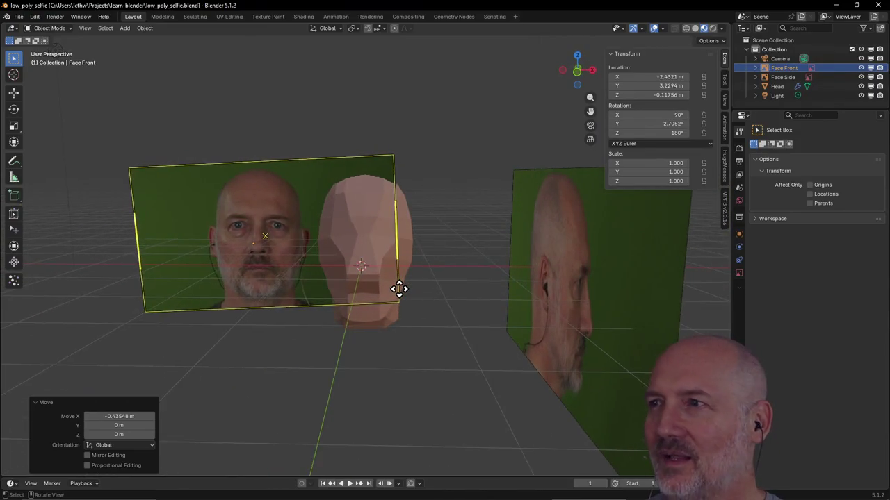
scroll(398, 289, up, 2)
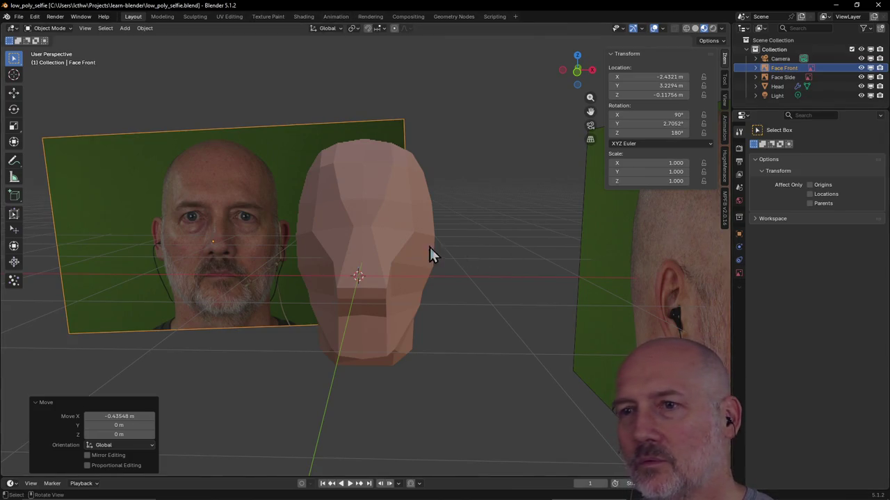
Show the Head's material with Ucupaint channels, save the file, and bring up the add-layer choices.
click(397, 239)
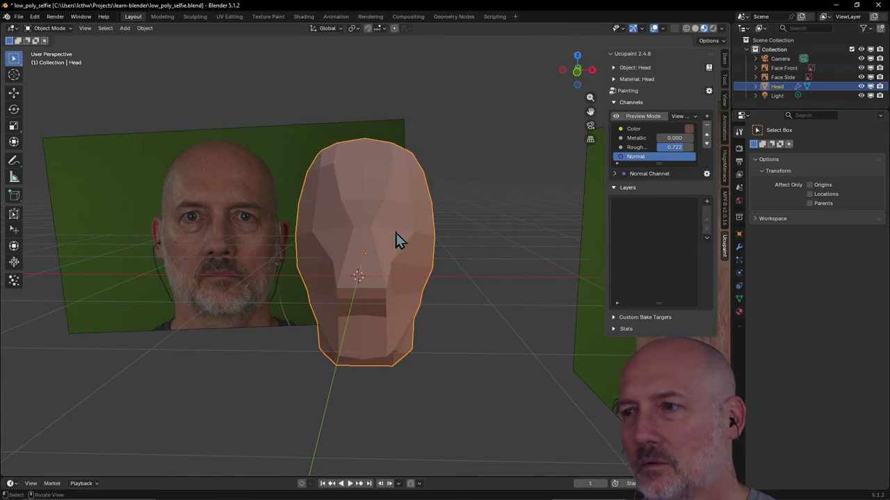
click(739, 312)
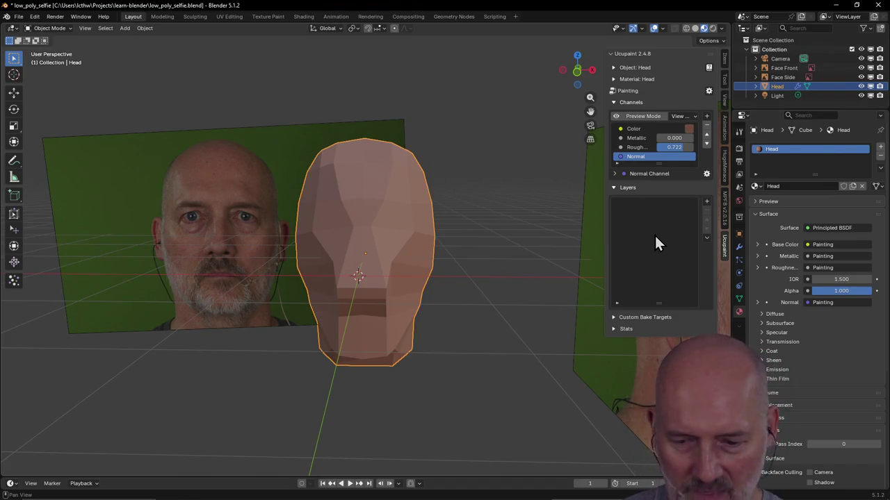
key(ctrl+s)
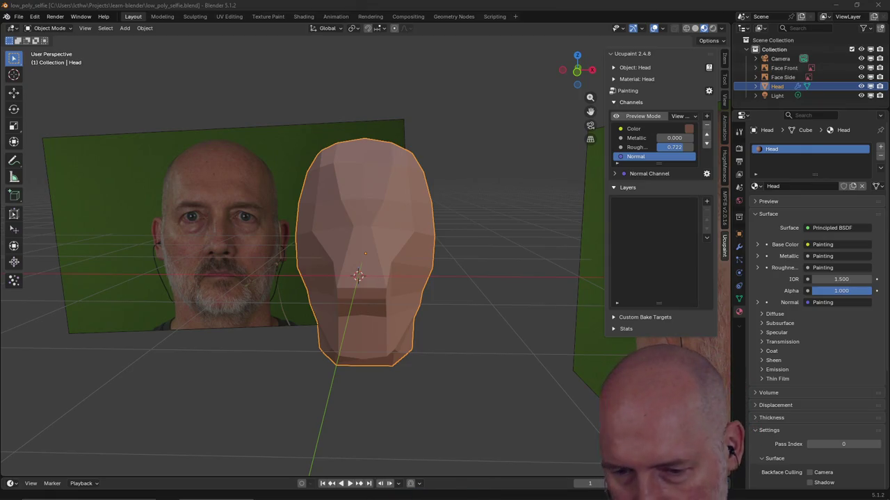
key(ctrl+2)
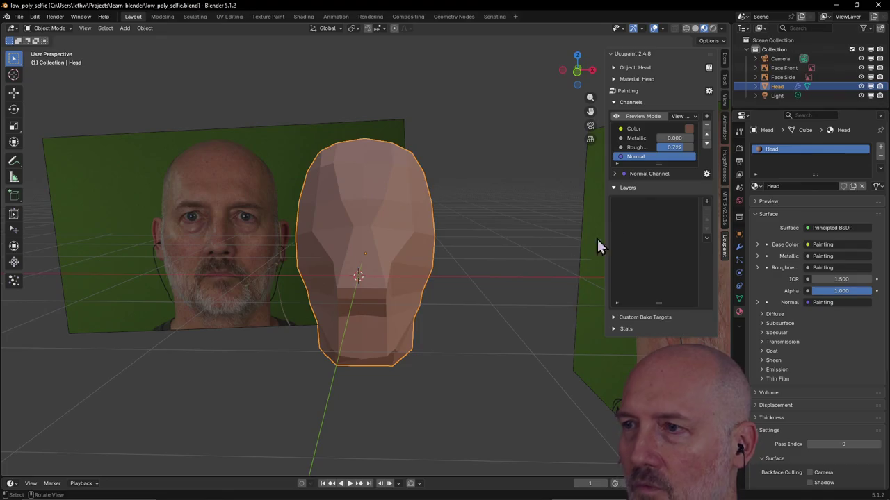
click(706, 202)
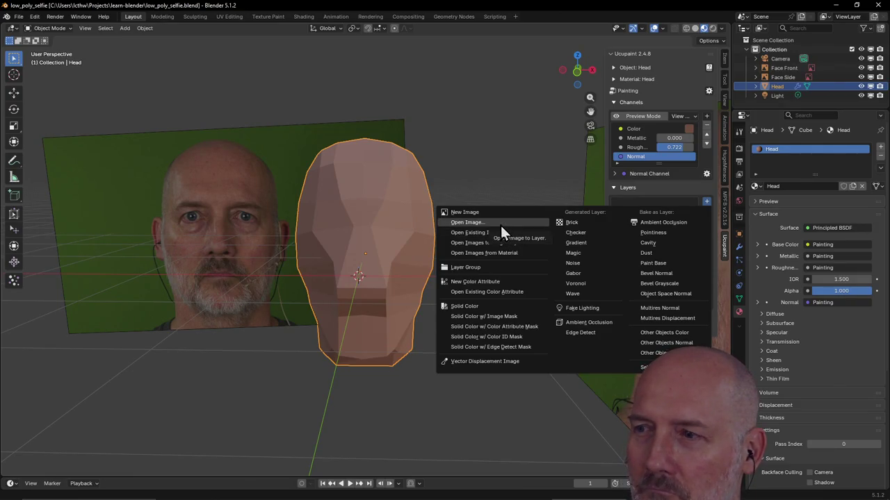
Choose Open Image and pick Capture 1.png from MEDIA (D:)/Painting4Programmers.
click(502, 224)
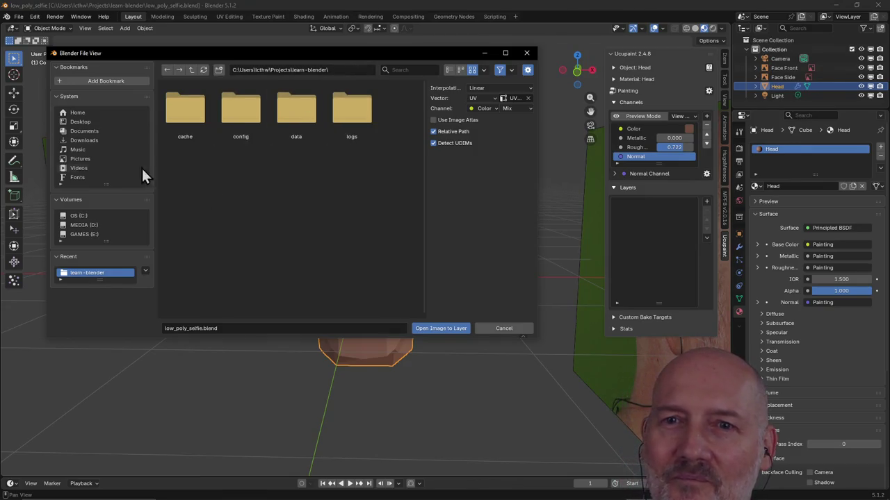
click(97, 225)
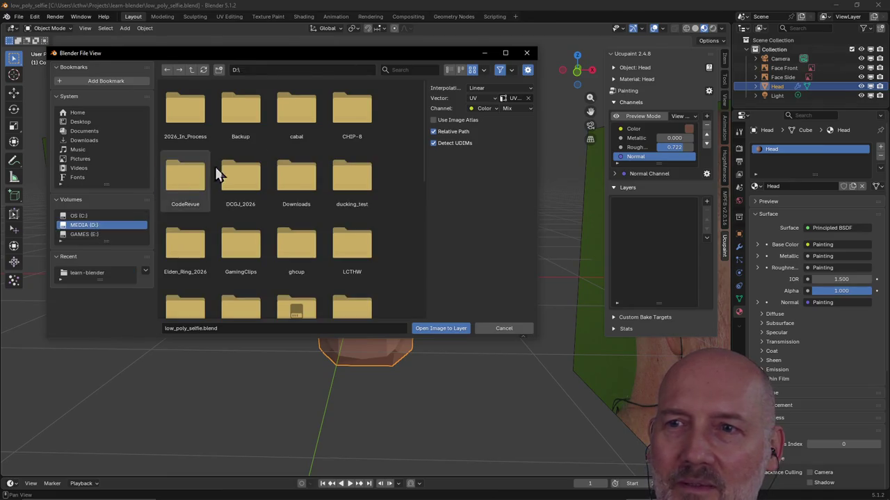
drag(423, 143, 418, 204)
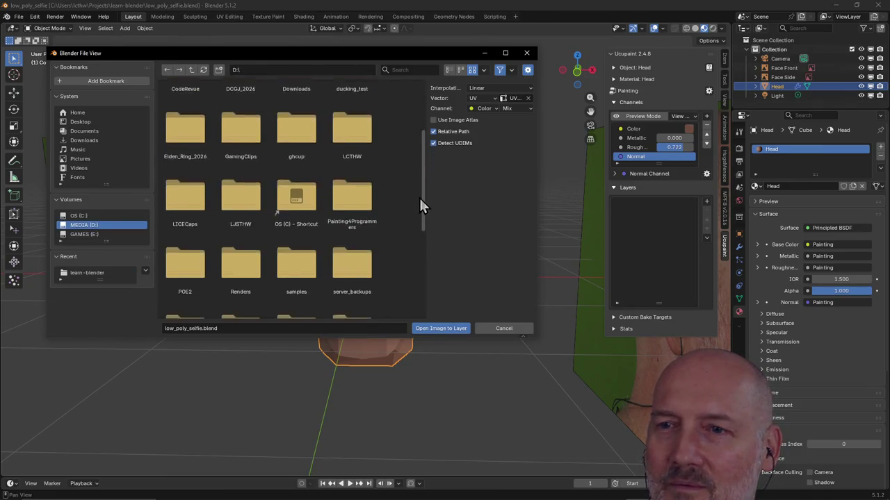
double_click(354, 179)
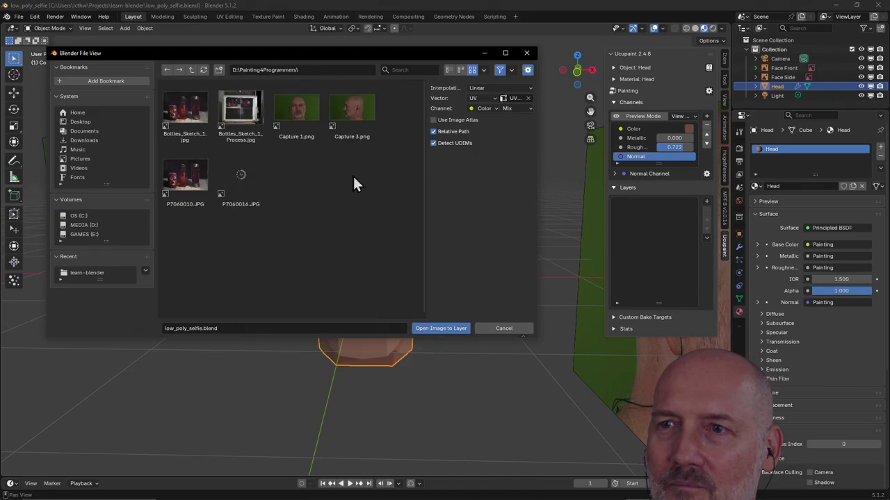
click(301, 119)
Load Capture 1.png as a head layer, delete it, and reopen the add-layer choices.
click(438, 327)
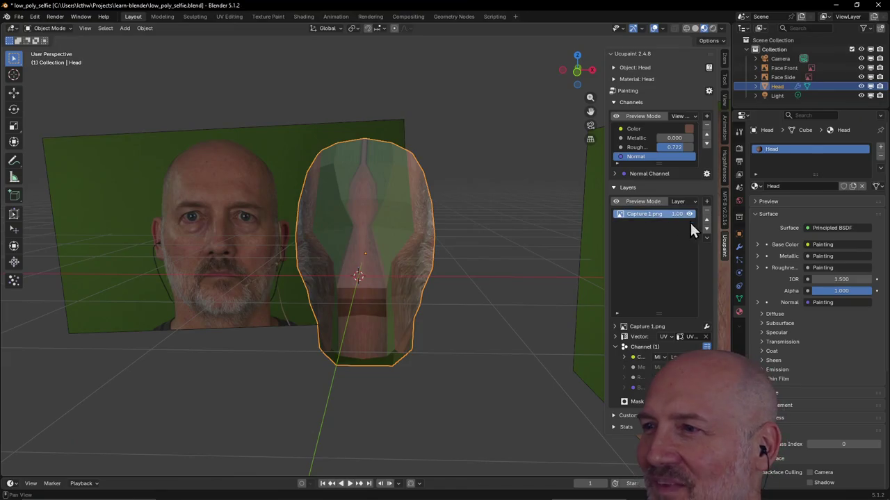
click(707, 212)
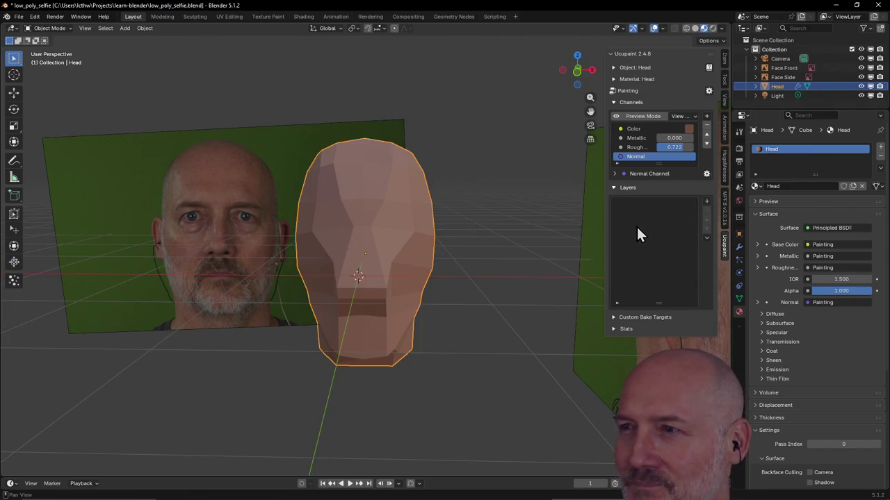
click(706, 201)
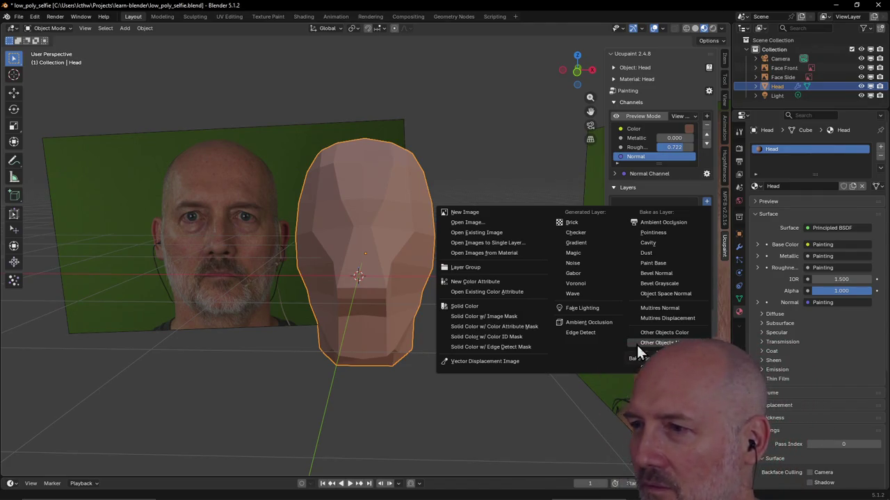
Bake a Head Paint Base layer at 2048 resolution into the Color channel with Mix blending.
click(657, 263)
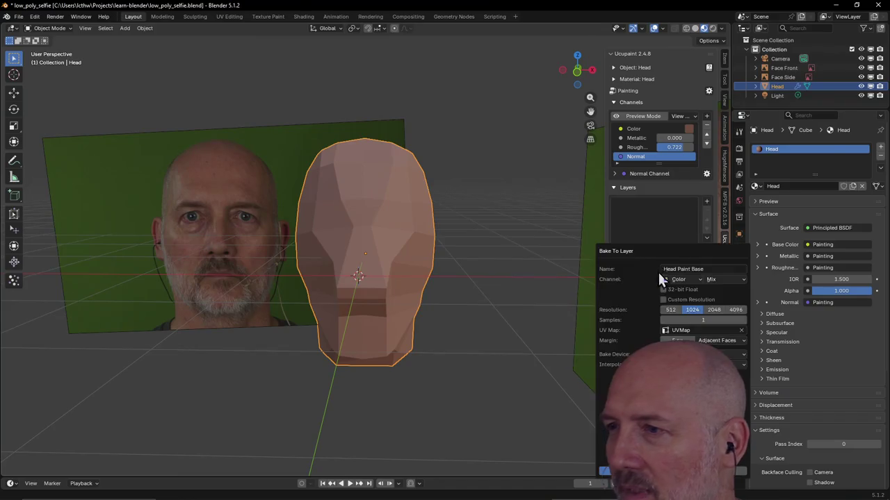
mouse_move(661, 253)
mouse_down()
mouse_move(560, 163)
mouse_move(550, 137)
mouse_up()
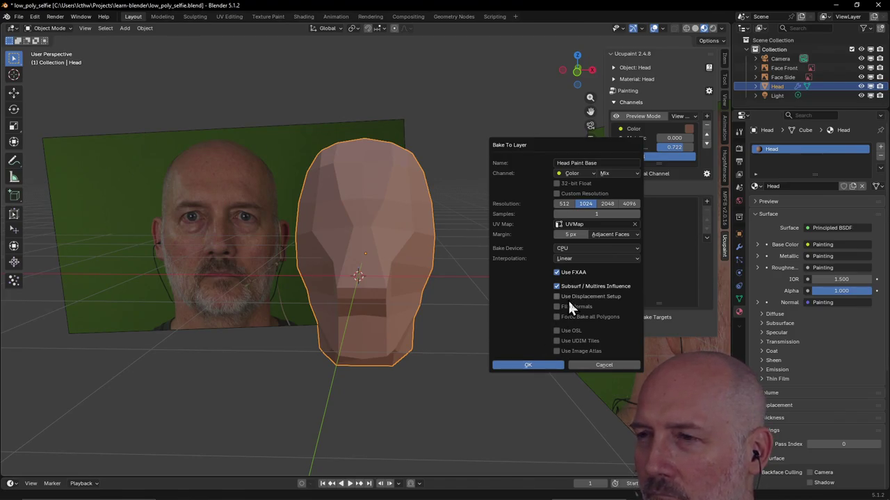
click(609, 205)
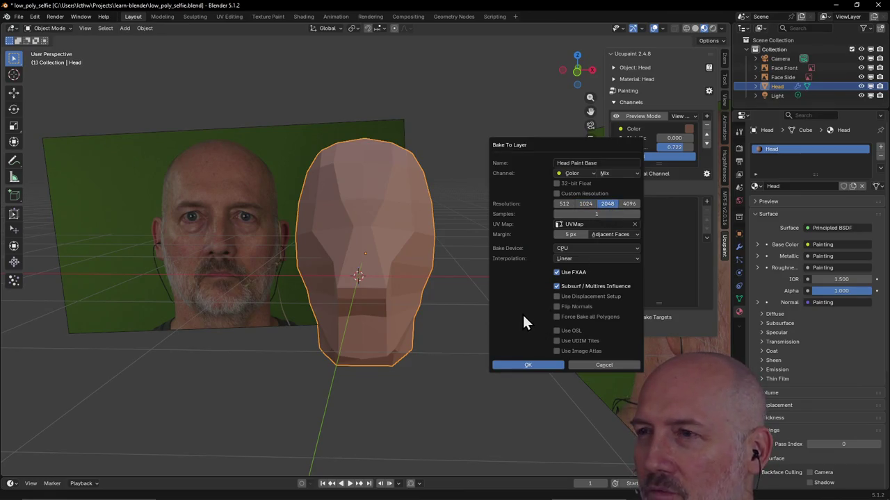
click(592, 174)
click(591, 173)
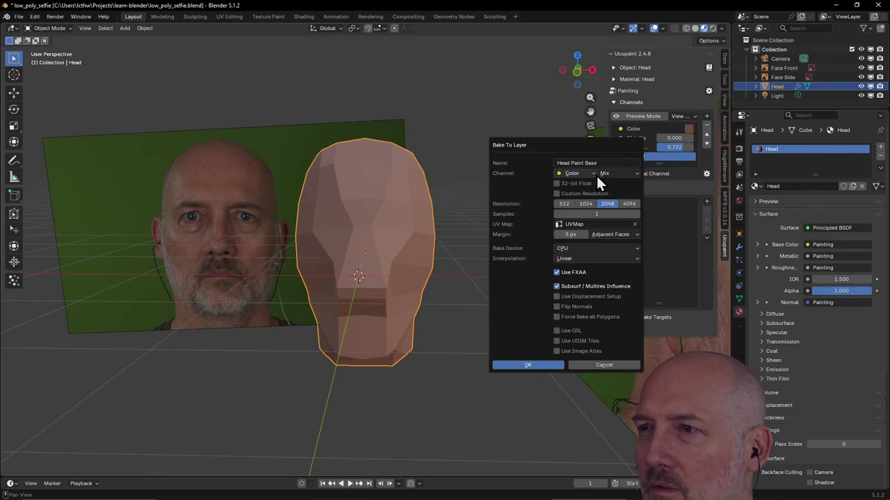
click(634, 174)
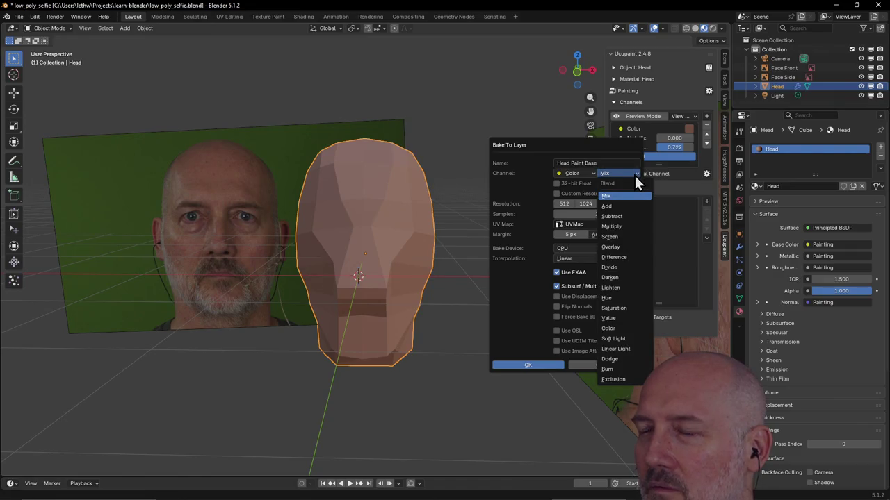
click(626, 196)
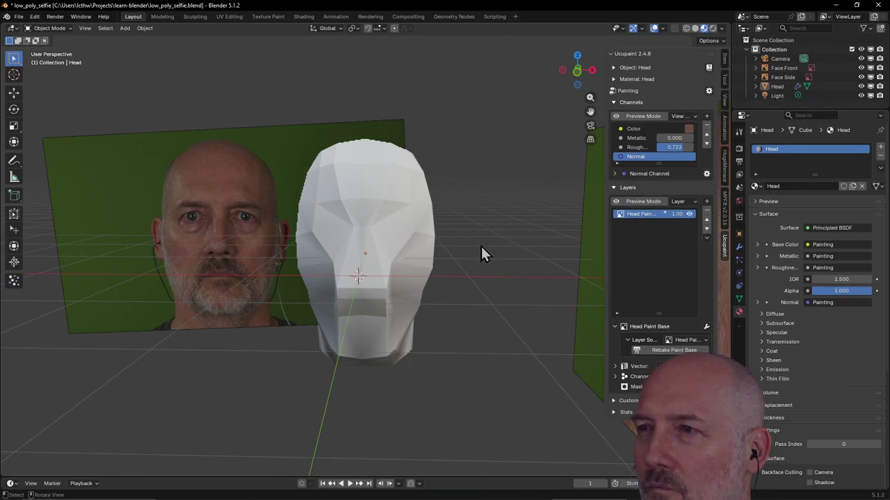
Select Face Side, then the Head again, and inspect the World Color swatch.
click(391, 227)
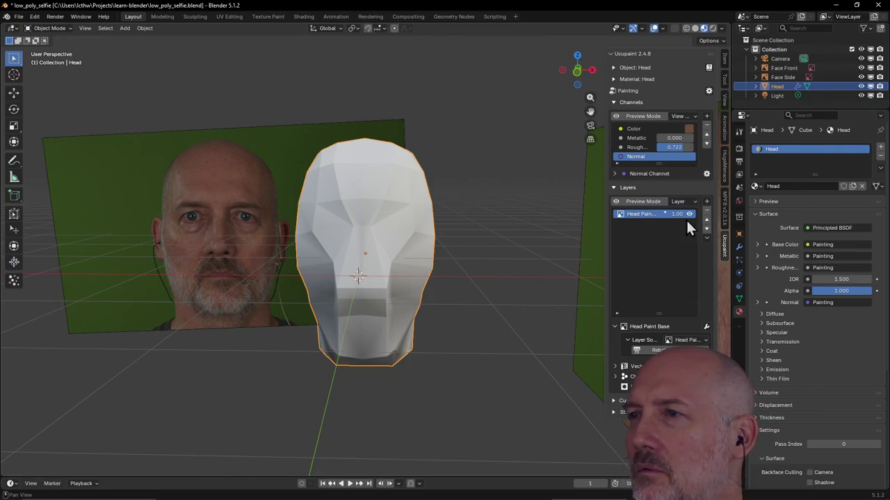
click(595, 142)
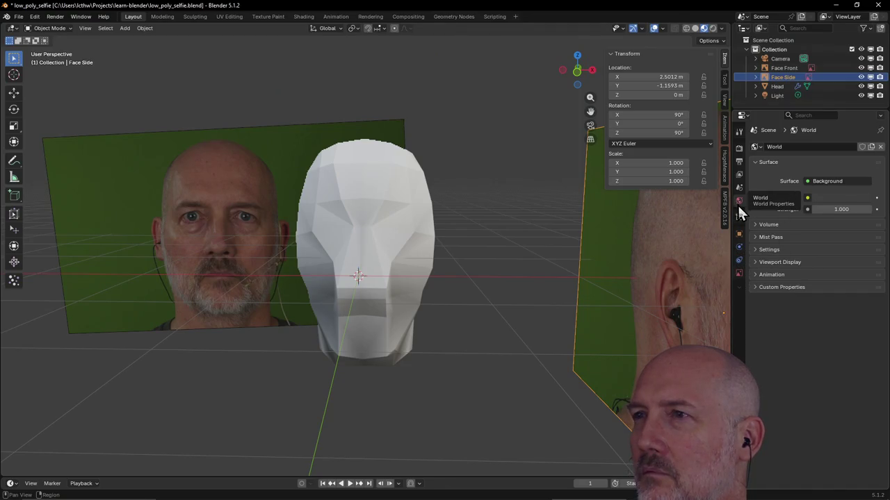
click(406, 239)
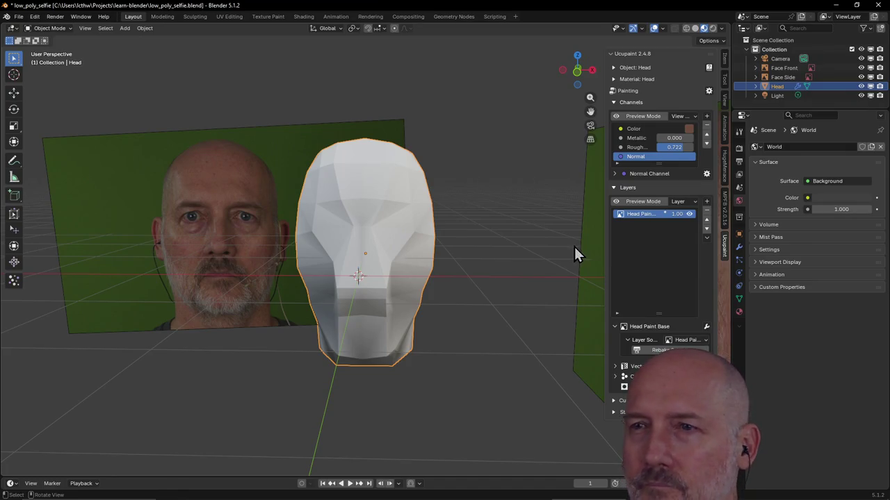
click(688, 129)
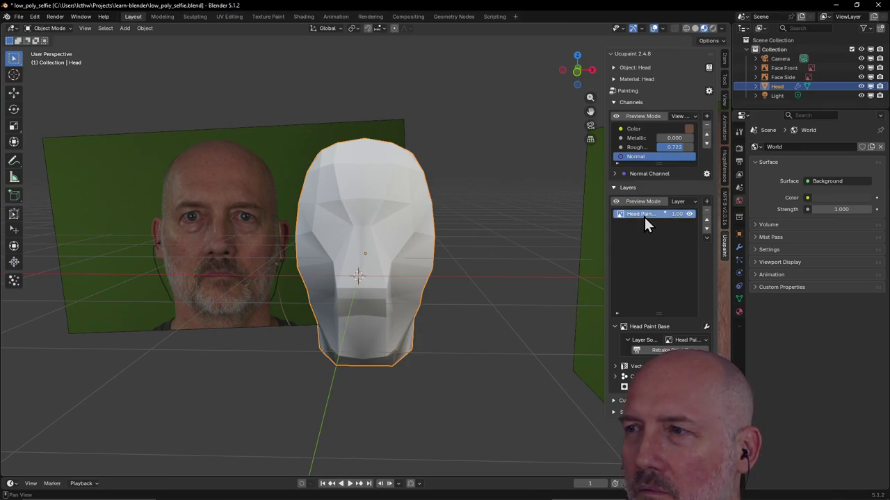
double_click(677, 214)
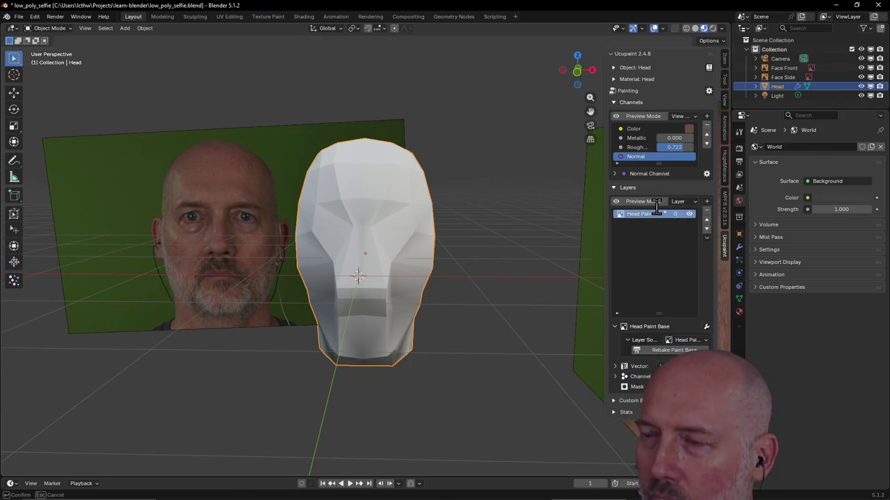
key(Return)
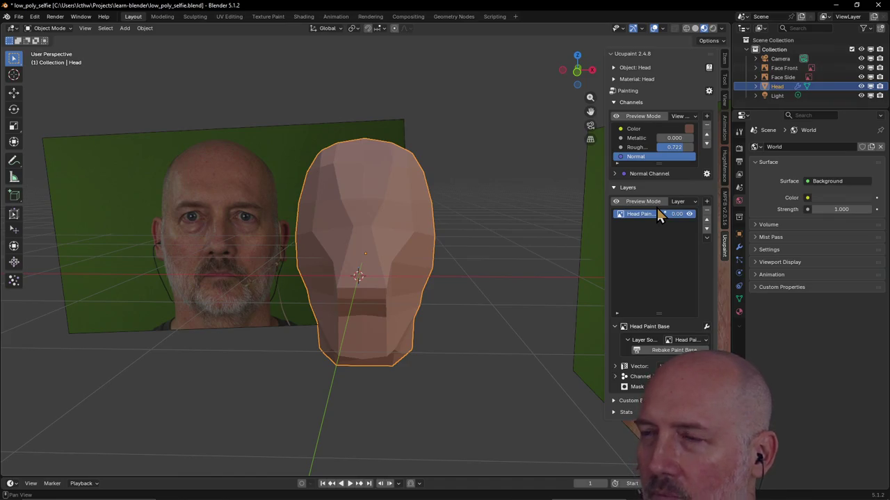
drag(682, 215, 661, 246)
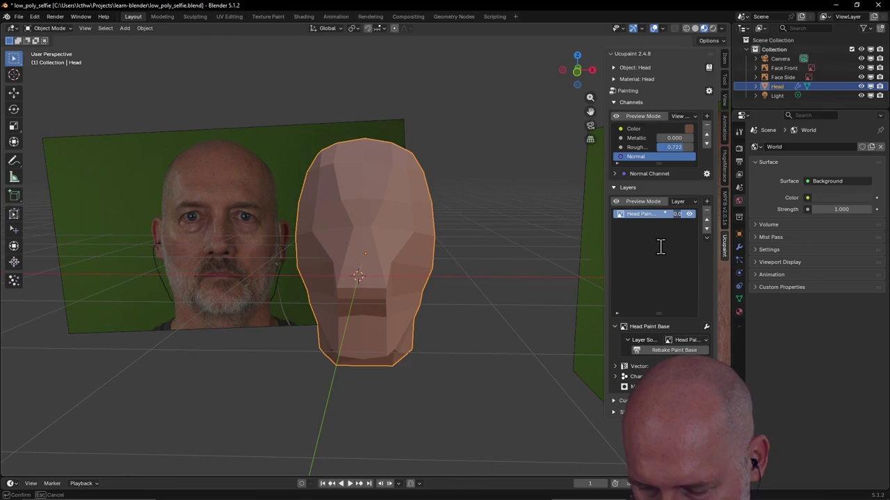
key(BackSpace)
key(BackSpace)
text(5)
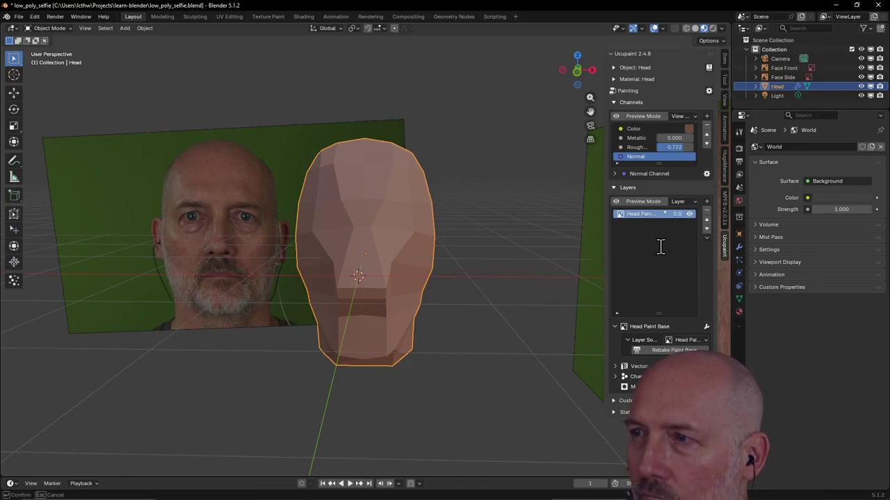
key(Return)
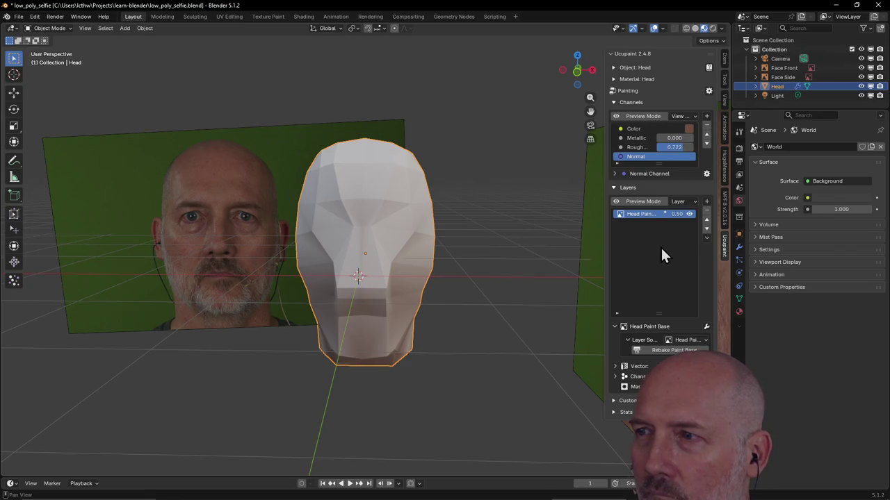
click(677, 213)
text(1)
key(Return)
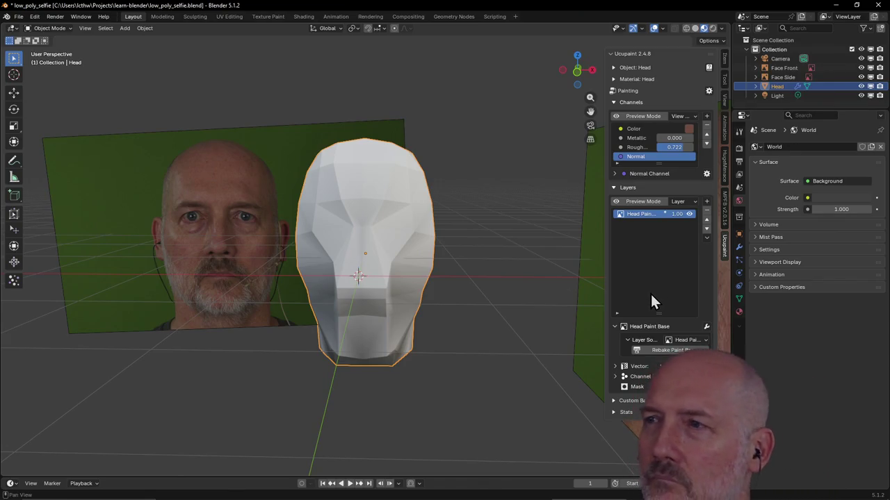
click(688, 129)
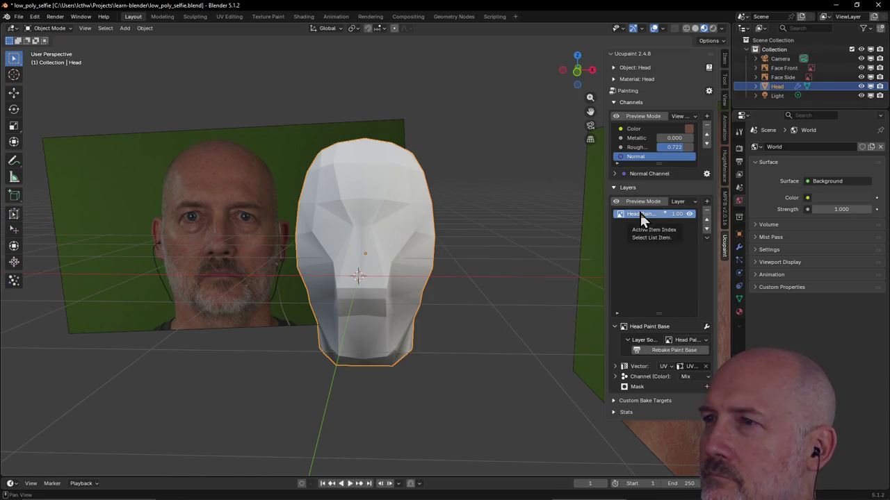
click(687, 115)
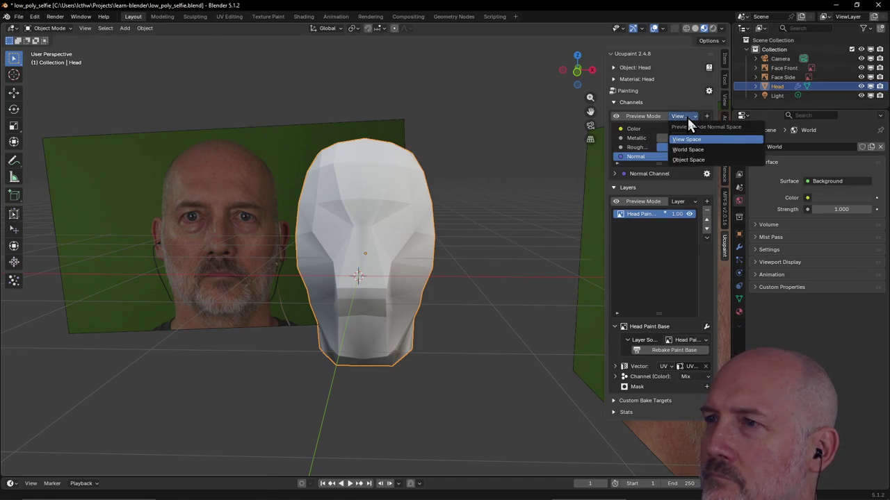
click(686, 115)
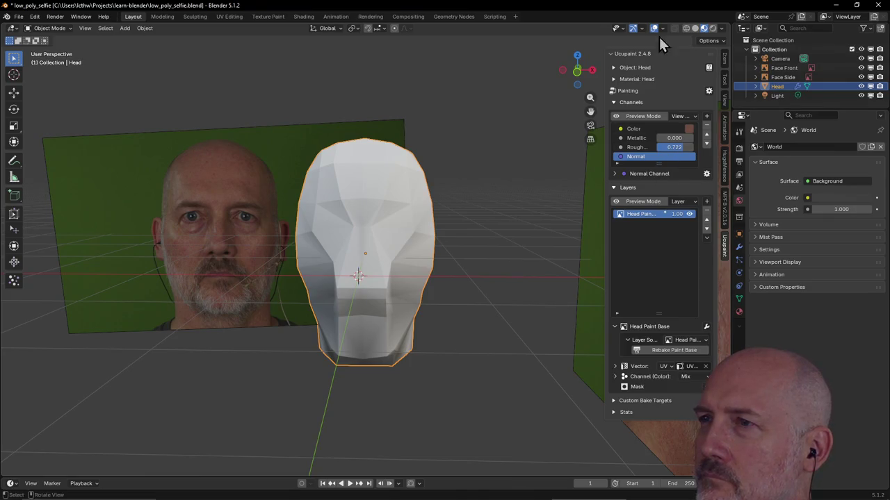
click(709, 91)
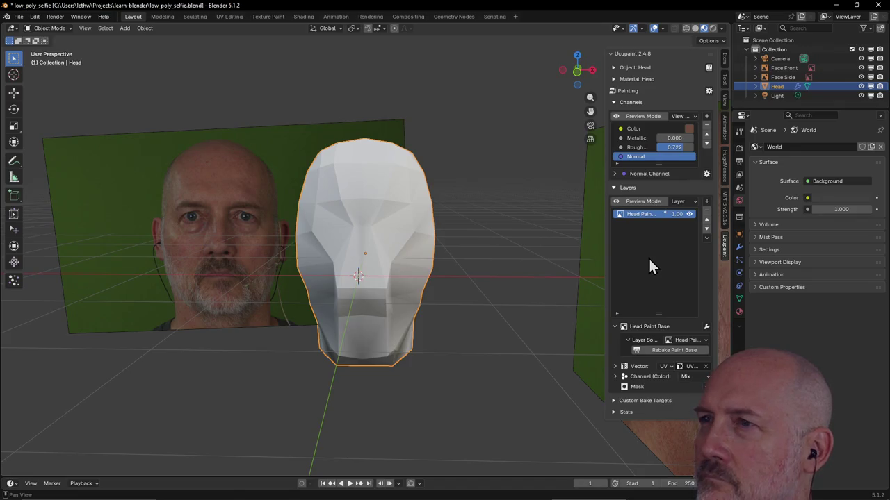
click(613, 80)
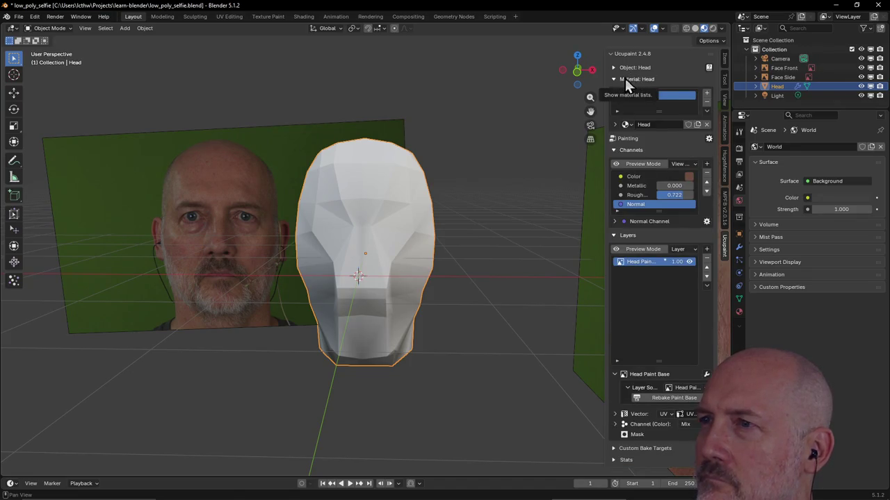
click(616, 80)
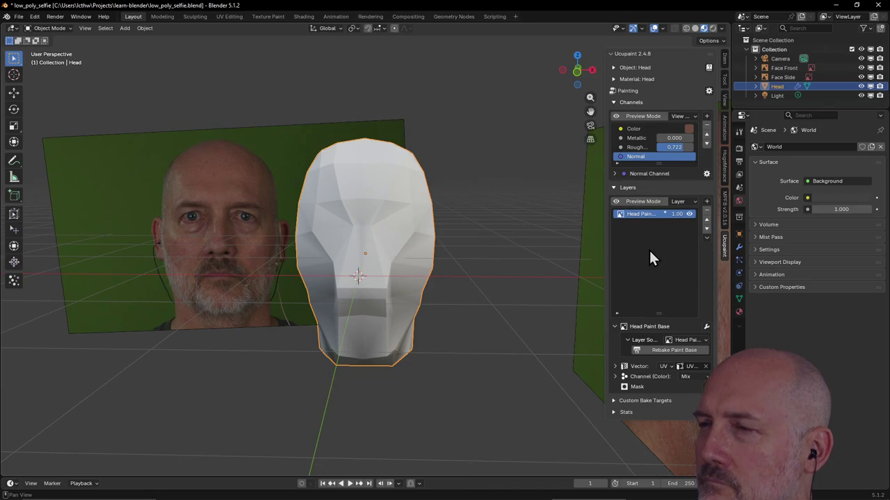
click(694, 202)
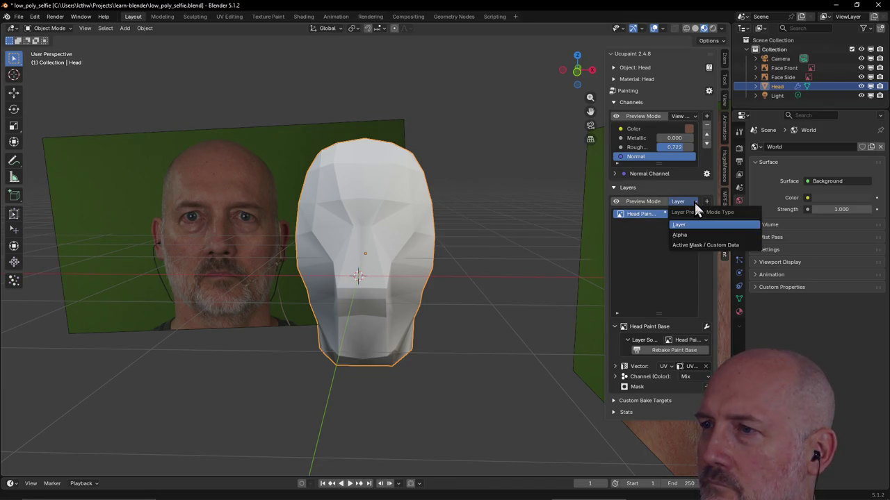
click(695, 202)
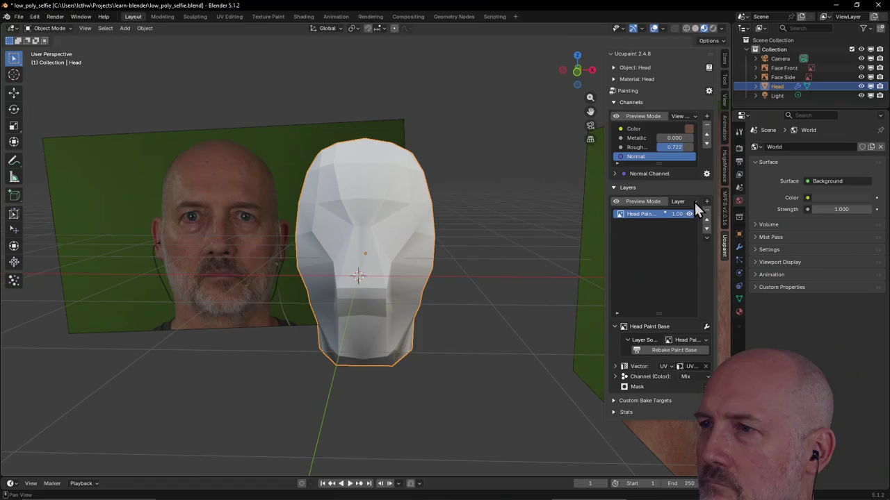
click(650, 202)
click(650, 202)
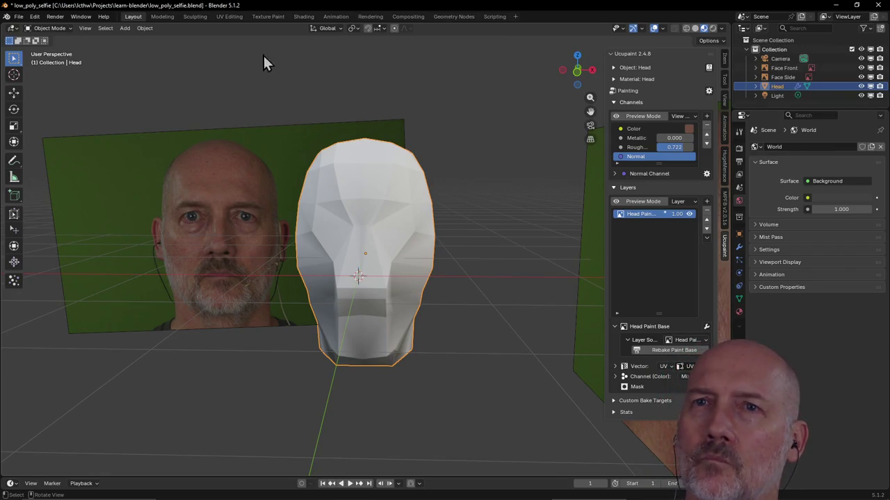
Switch to the Texture Paint workspace and close its 3D viewport area.
click(267, 18)
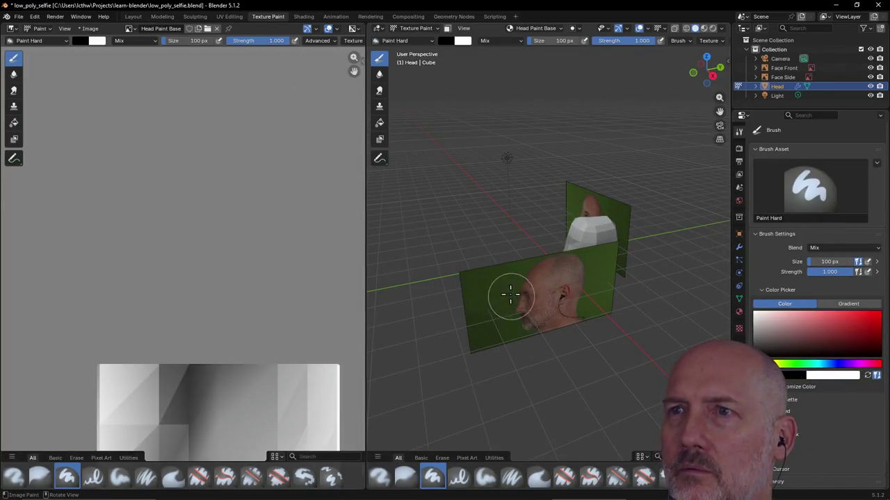
right_click(367, 34)
click(352, 102)
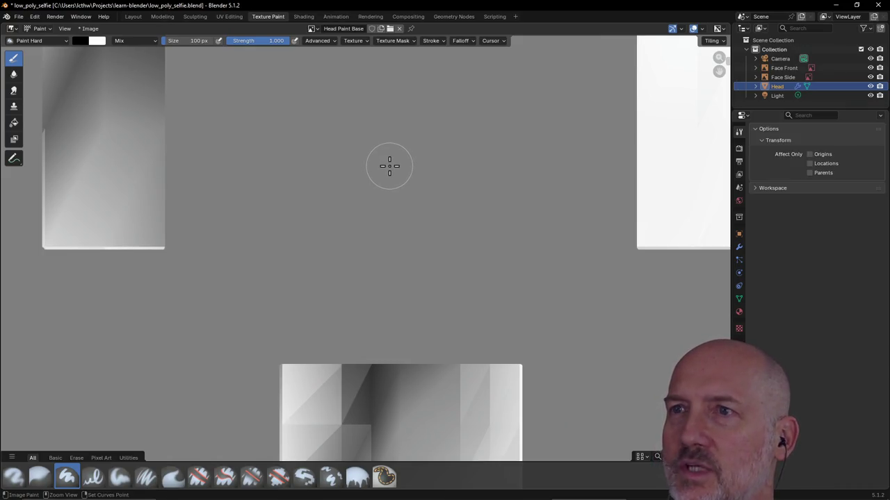
Keep the image editor in Paint mode, zoom out, and split it into two side-by-side editors.
click(42, 28)
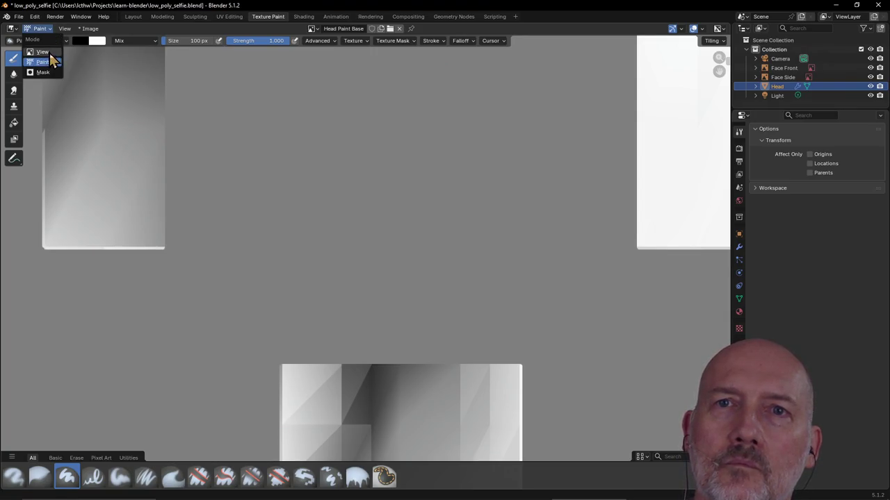
click(49, 53)
click(49, 30)
click(49, 62)
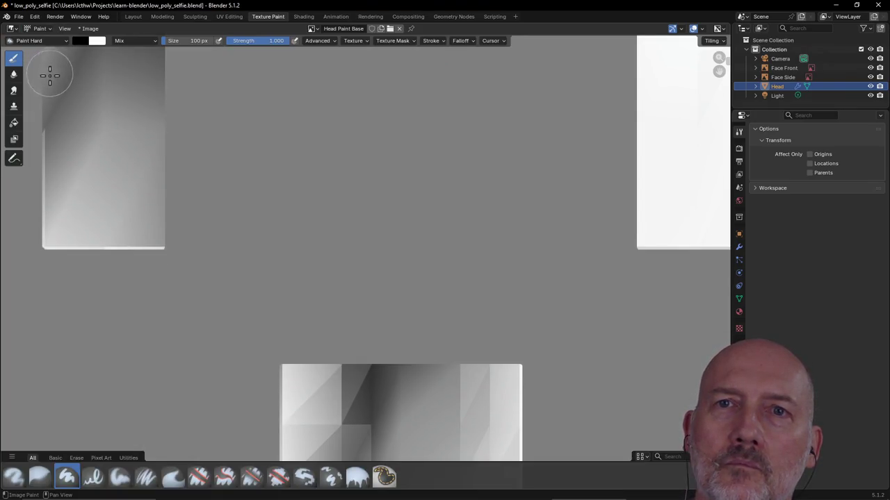
scroll(375, 262, down, 2)
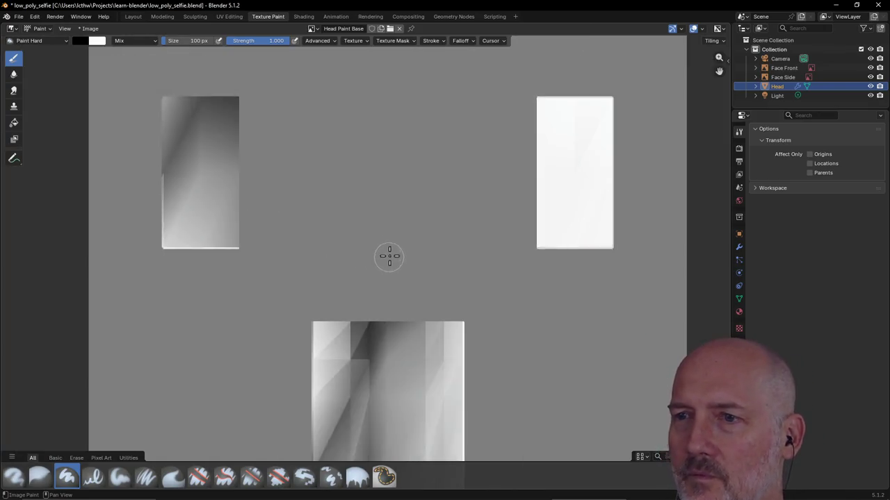
scroll(397, 247, down, 6)
scroll(408, 233, up, 3)
scroll(409, 232, down, 1)
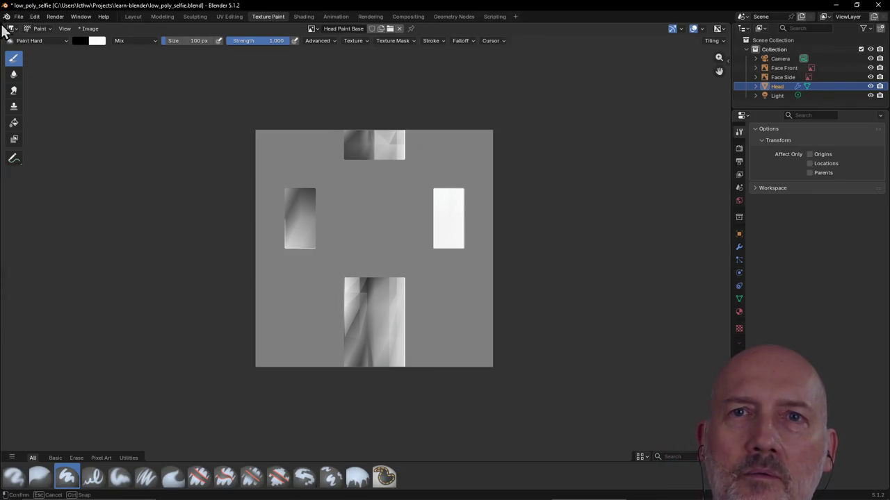
mouse_move(3, 25)
mouse_down()
mouse_move(285, 121)
mouse_move(379, 138)
mouse_up()
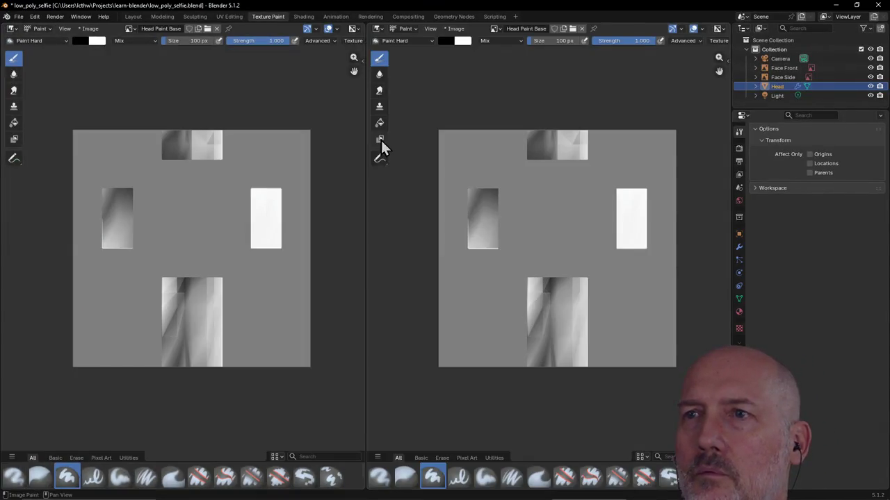
Open the Head material settings, then paint a test stroke on the texture and undo it.
click(417, 28)
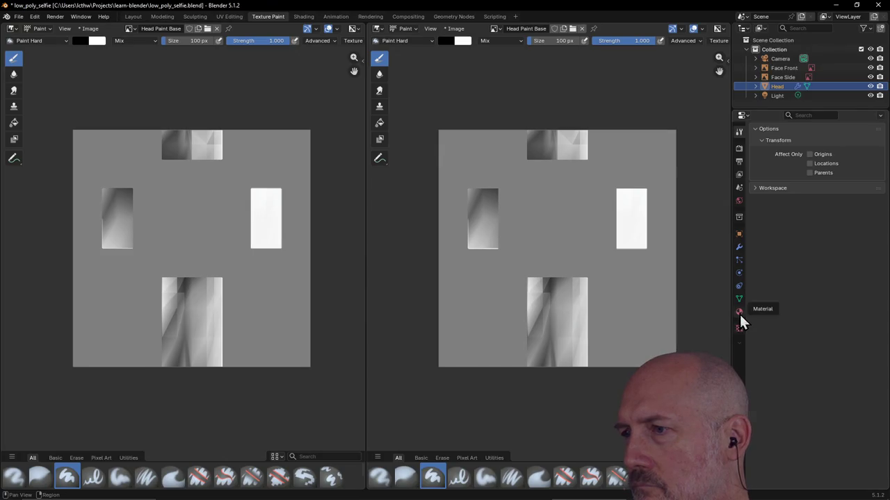
click(739, 312)
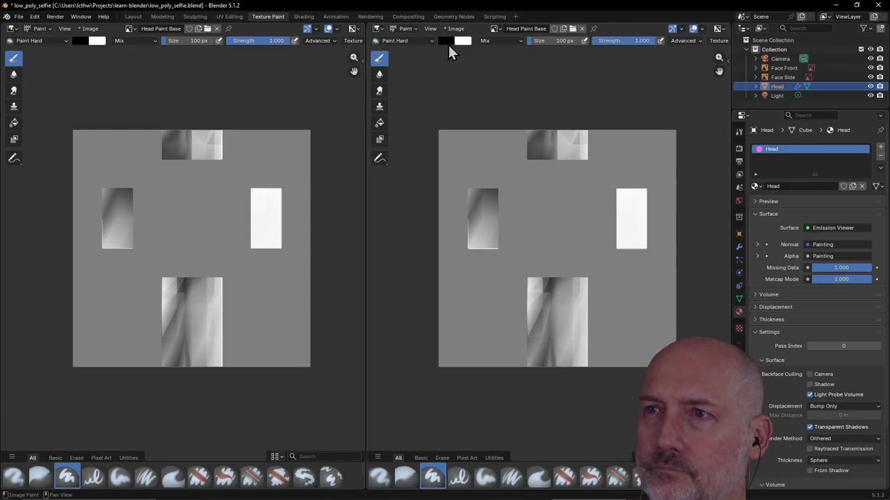
drag(630, 209, 631, 248)
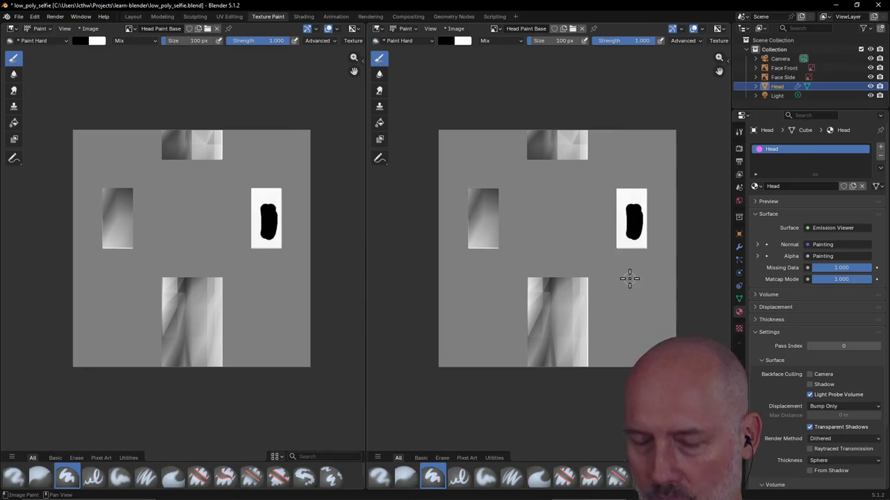
key(ctrl+z)
key(ctrl+z)
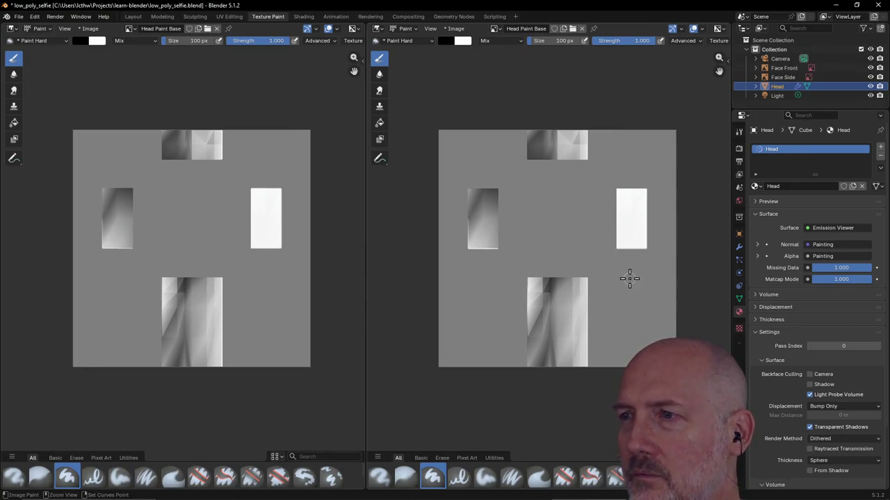
Browse the available paint brushes in the brush list.
click(431, 40)
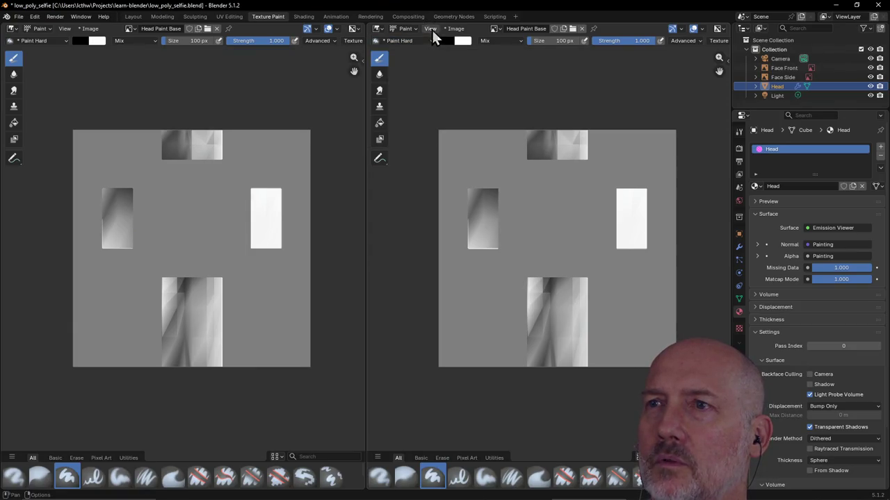
click(432, 28)
click(426, 98)
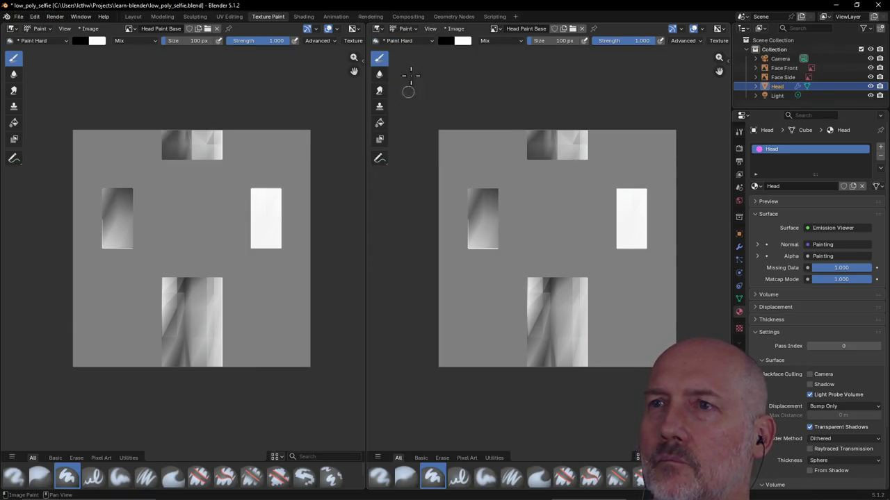
click(429, 41)
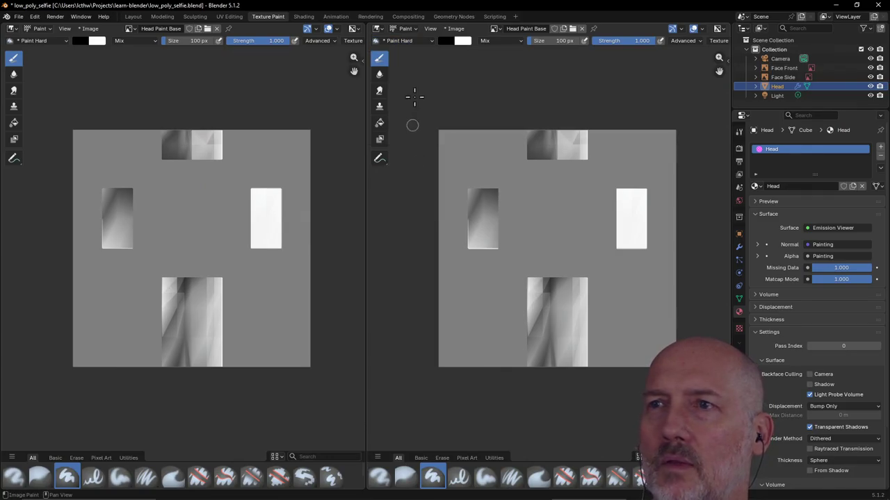
click(431, 41)
click(429, 49)
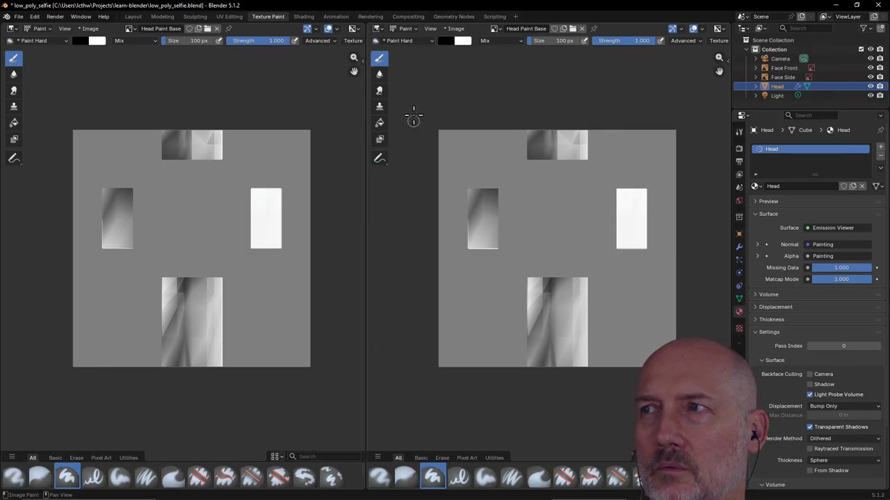
click(432, 42)
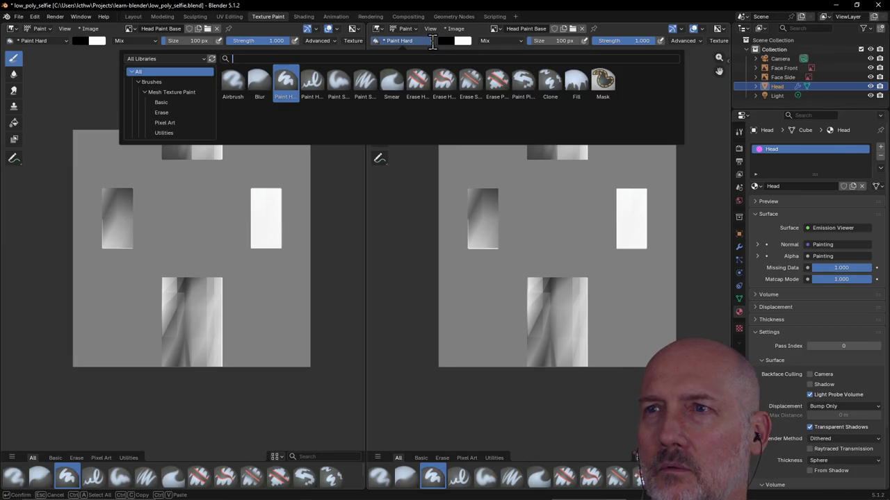
Set the right image editor's mode to Mask.
click(415, 28)
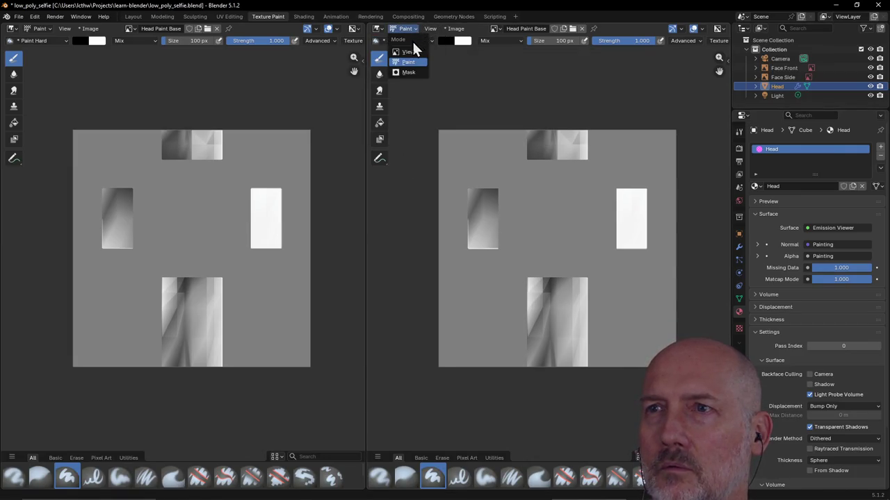
click(414, 51)
click(415, 31)
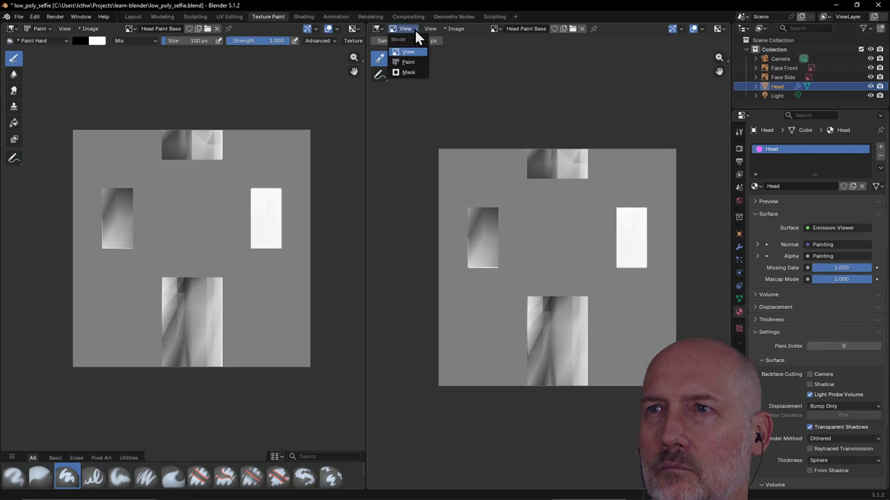
click(413, 72)
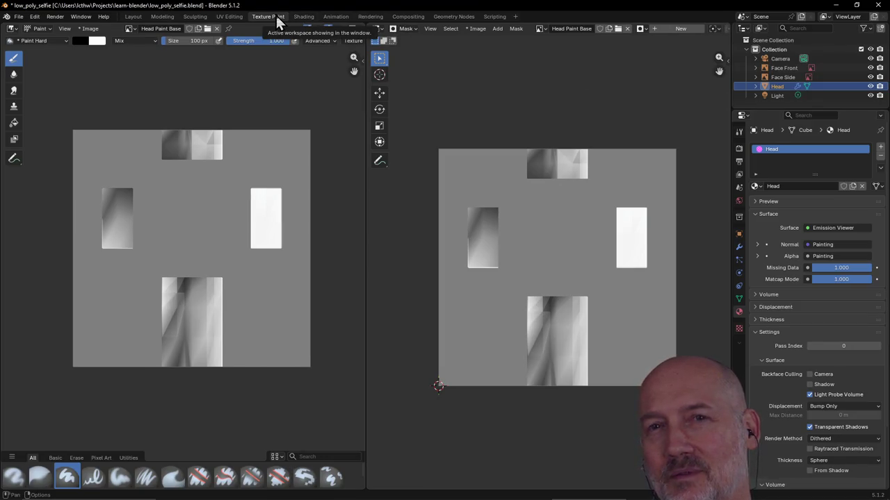
Reopen a recent project file, discarding unsaved changes.
click(21, 19)
mouse_move(42, 46)
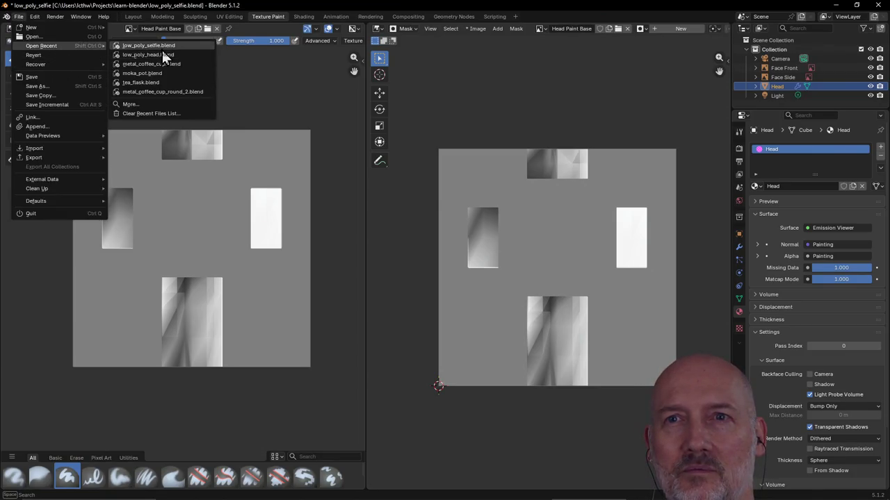
click(191, 47)
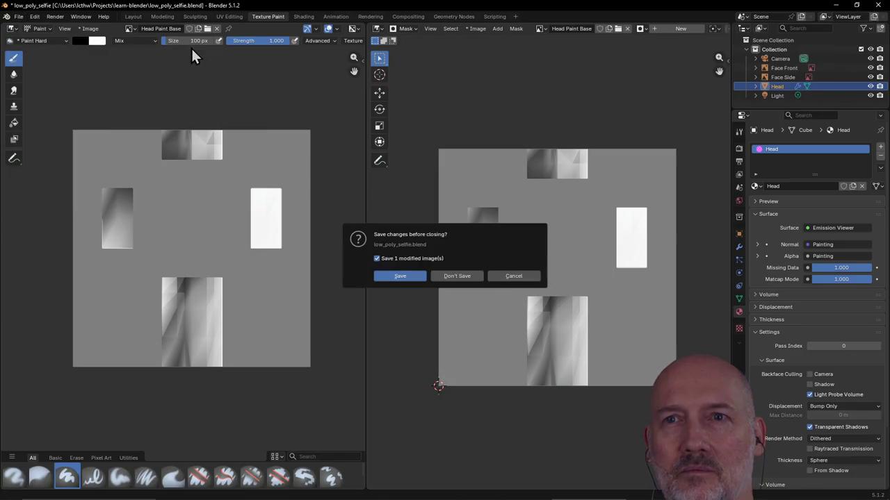
click(457, 275)
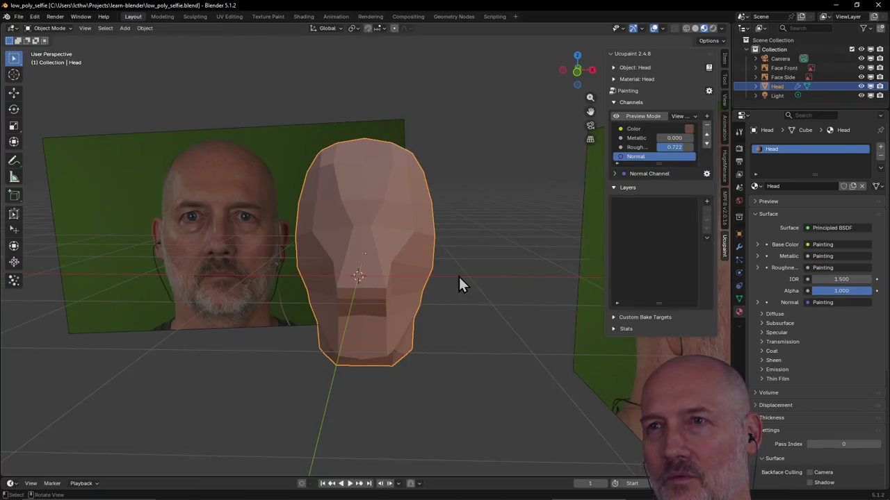
Switch to the Texture Paint workspace and check the 3D view, image paint and editor type menus.
click(271, 17)
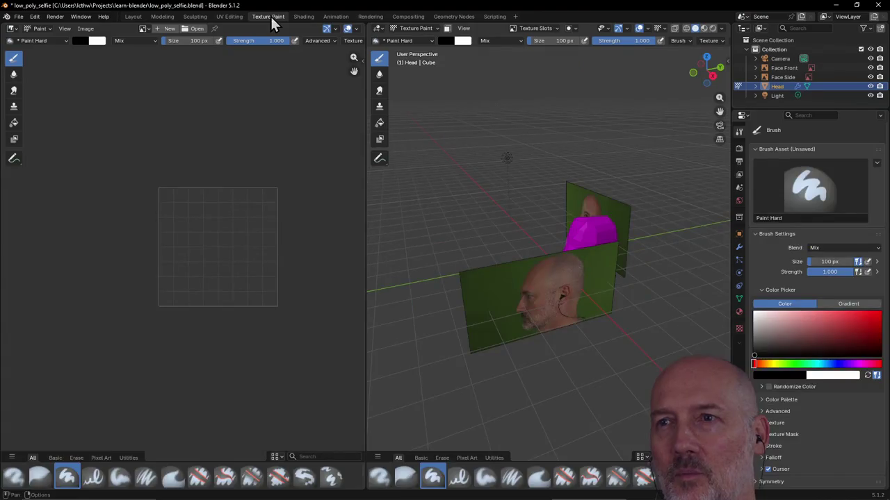
middle_drag(514, 269, 515, 240)
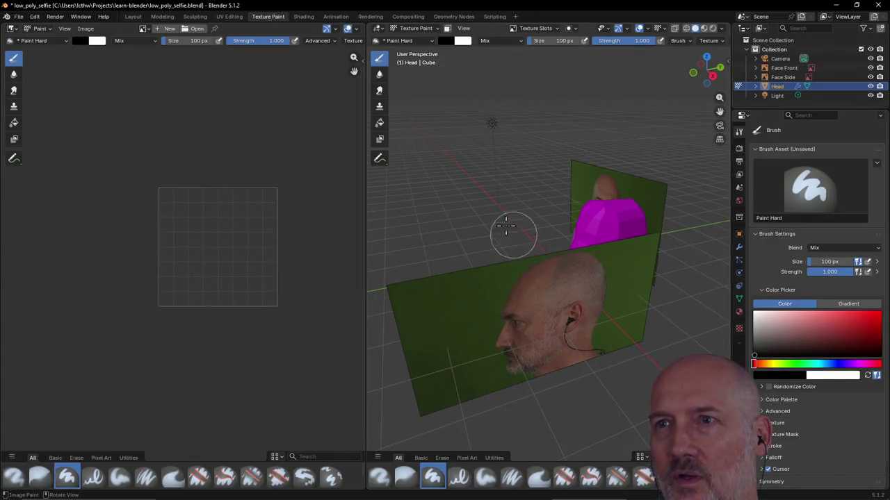
click(435, 29)
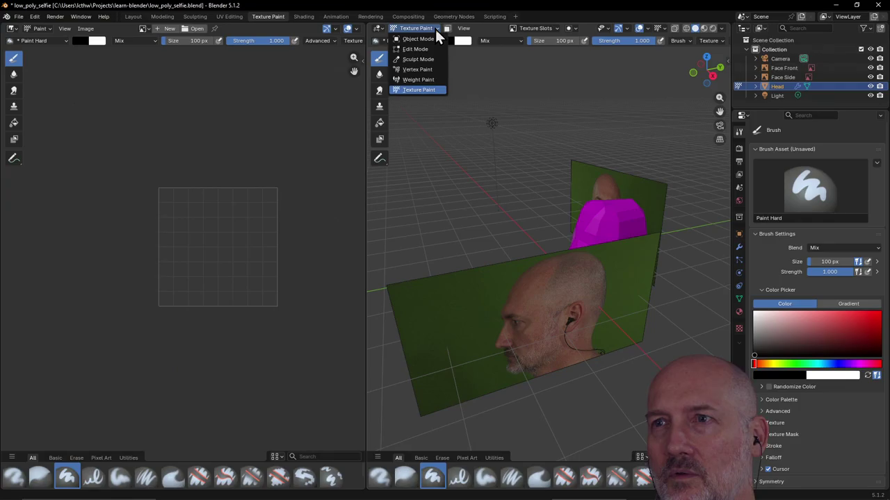
click(51, 29)
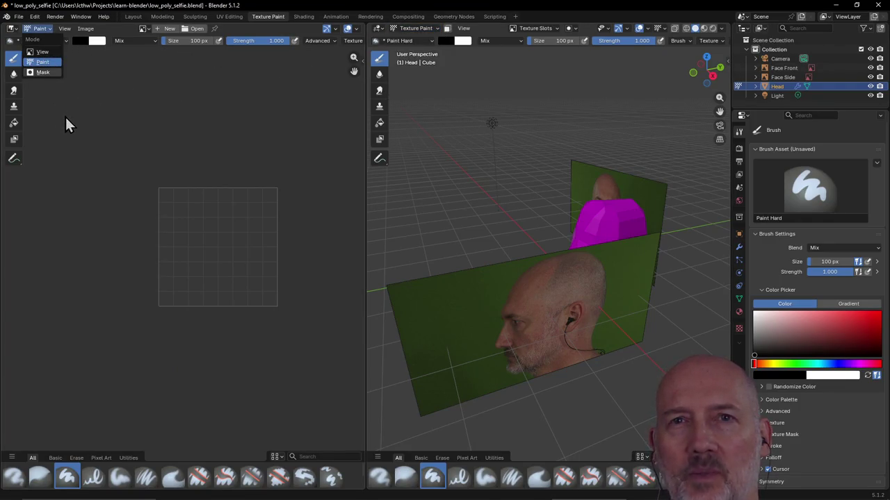
click(11, 29)
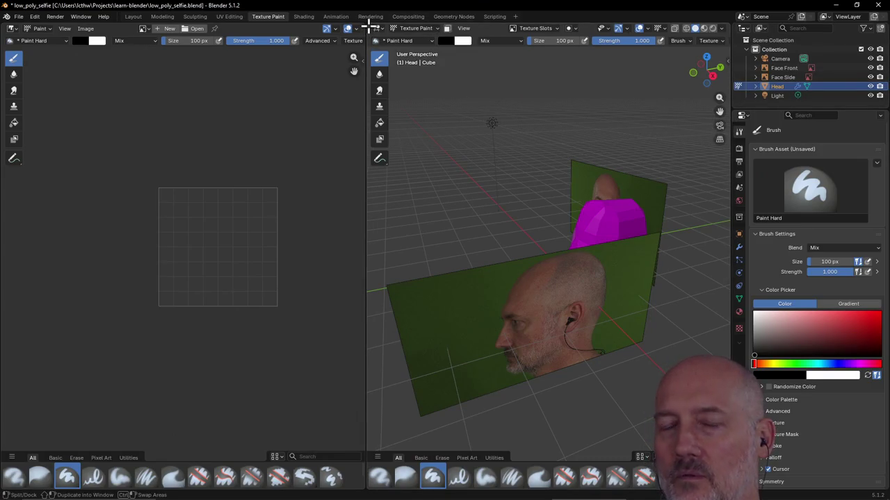
Close the 3D view area and split the image editor into two side-by-side areas.
right_click(368, 26)
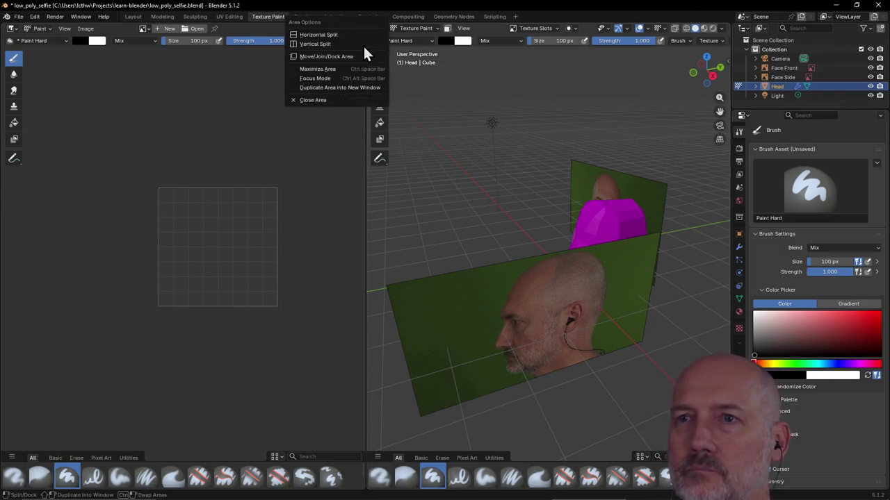
click(333, 99)
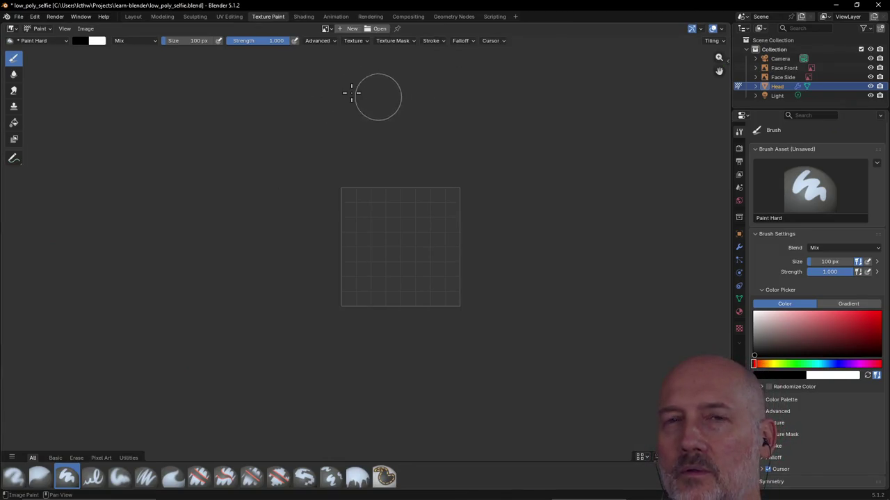
drag(4, 24, 374, 119)
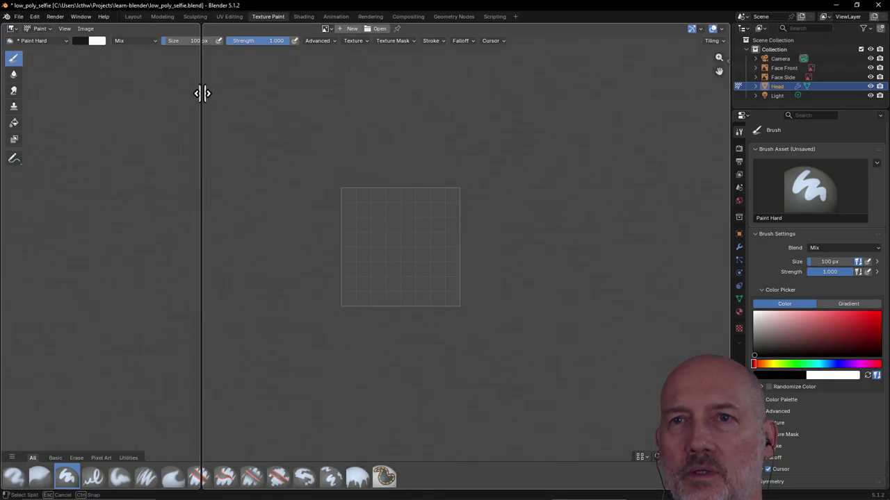
click(359, 119)
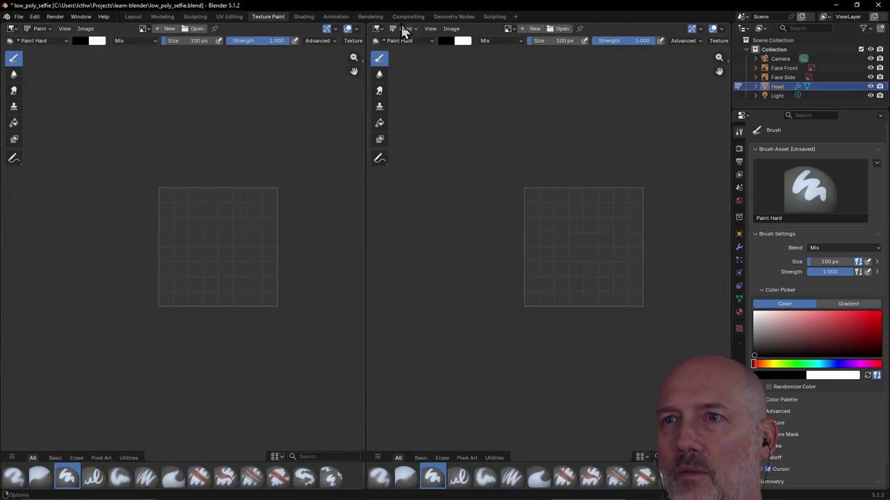
Make the right-hand area a 3D Viewport.
click(378, 29)
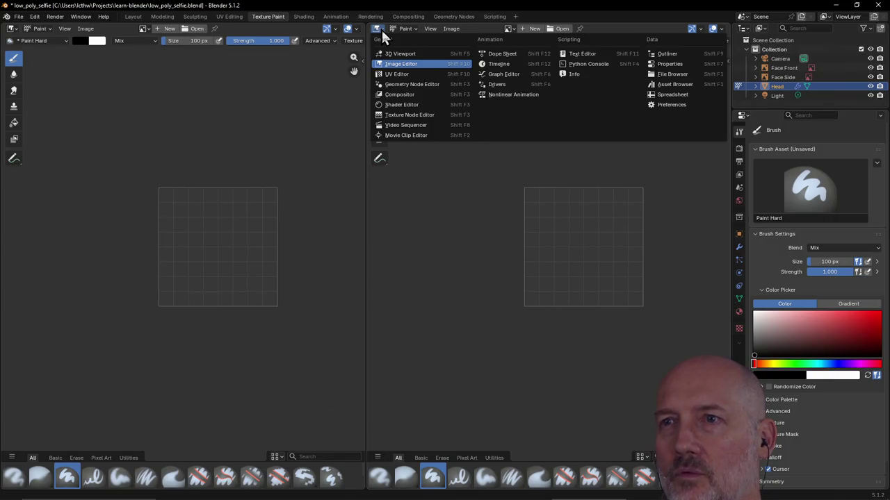
click(399, 115)
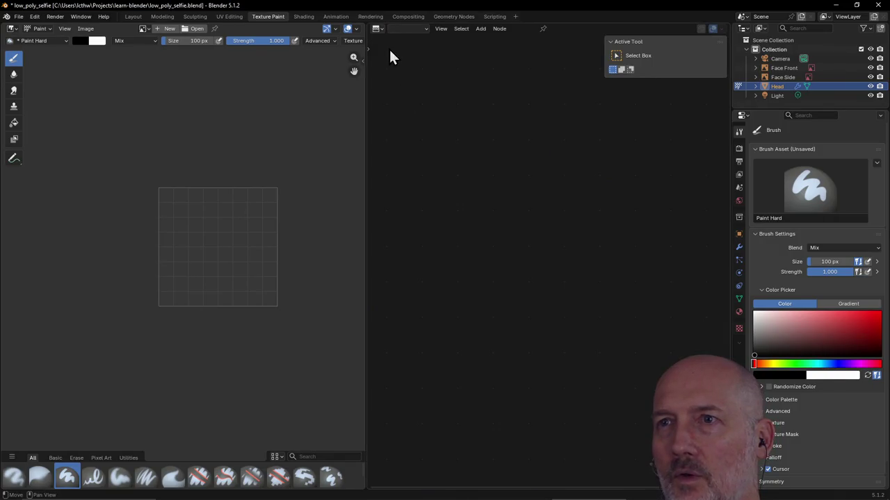
click(379, 30)
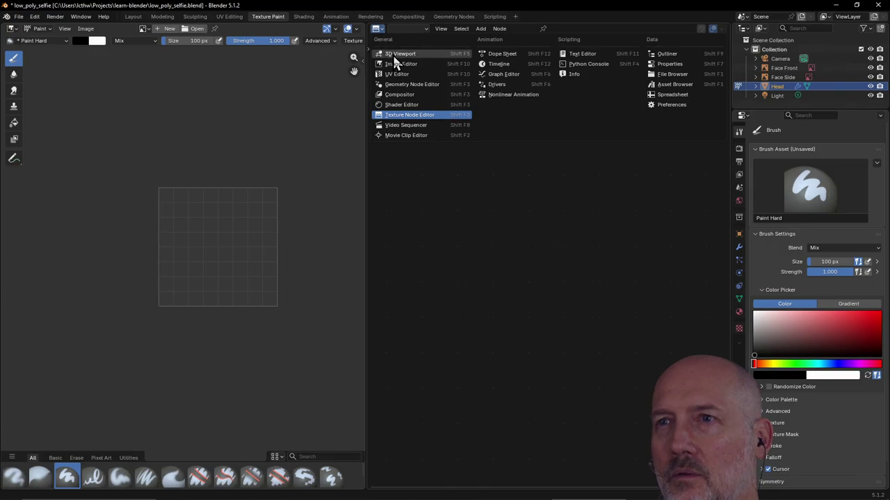
click(394, 54)
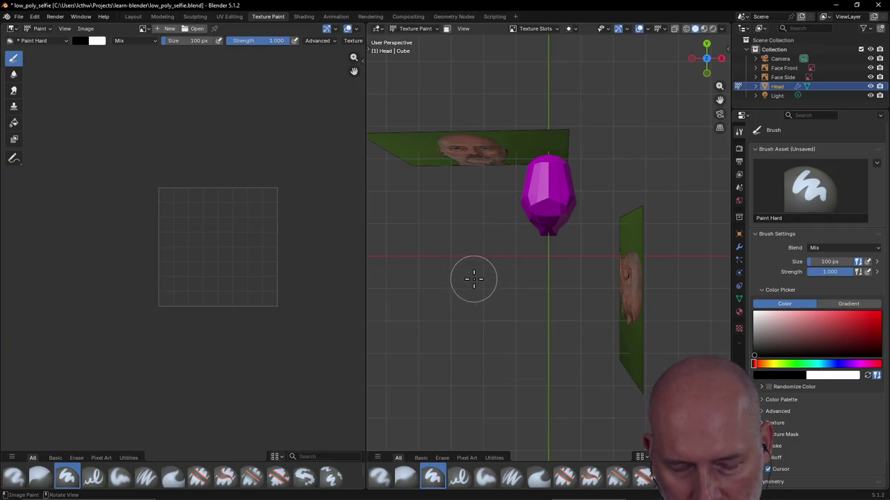
Show the Head material settings and the Ucupaint panel in the viewport sidebar.
mouse_move(471, 278)
middle_down()
mouse_move(490, 223)
mouse_move(411, 188)
mouse_move(452, 199)
middle_up()
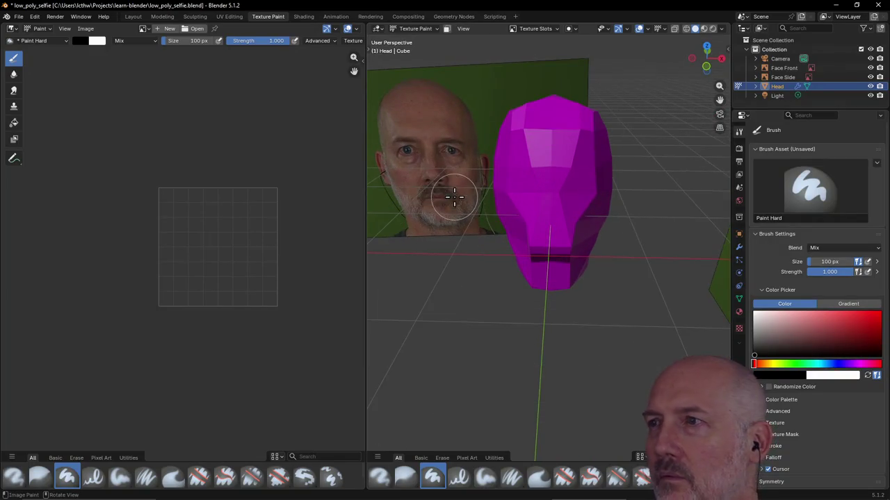
click(740, 311)
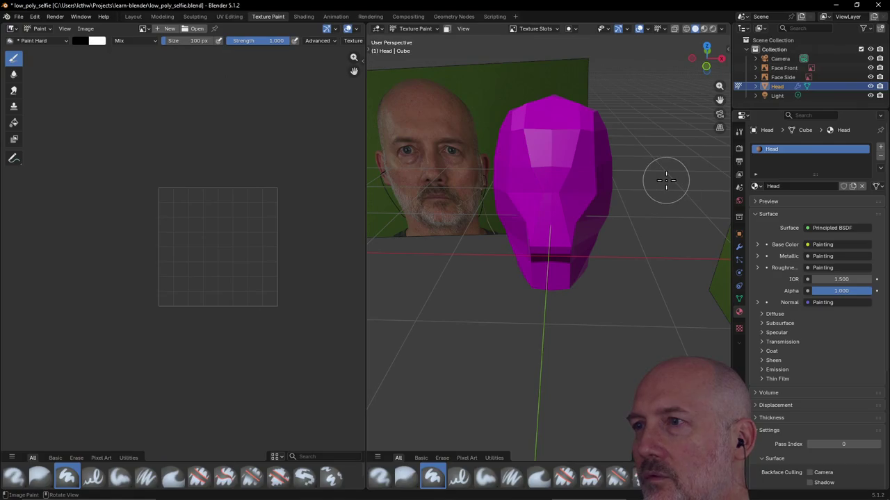
key(n)
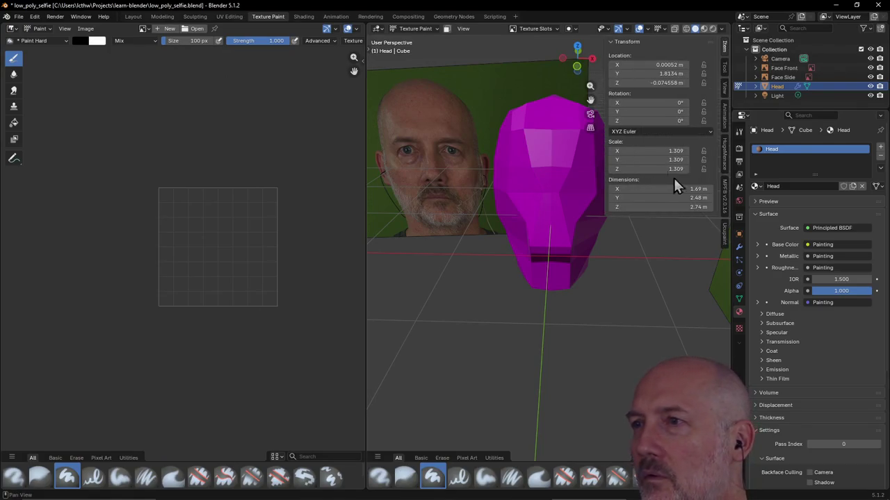
click(723, 233)
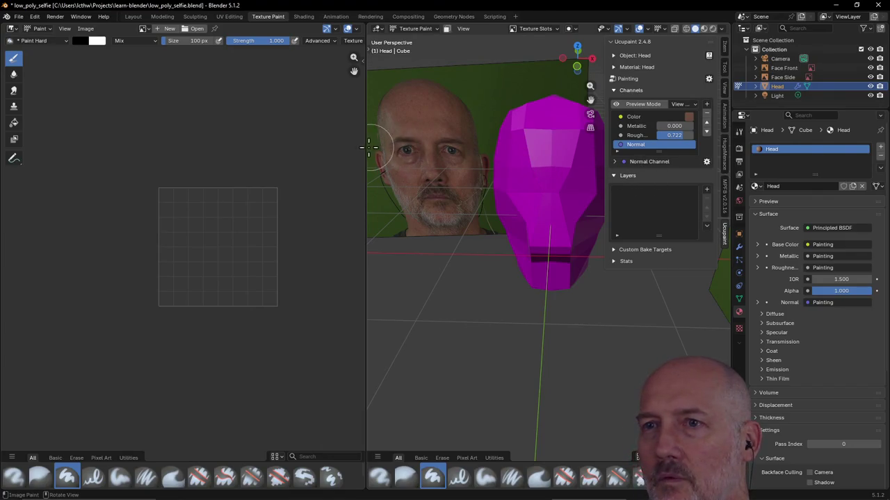
Widen the 3D viewport and open the list of Ucupaint layer types to add.
drag(365, 148, 179, 128)
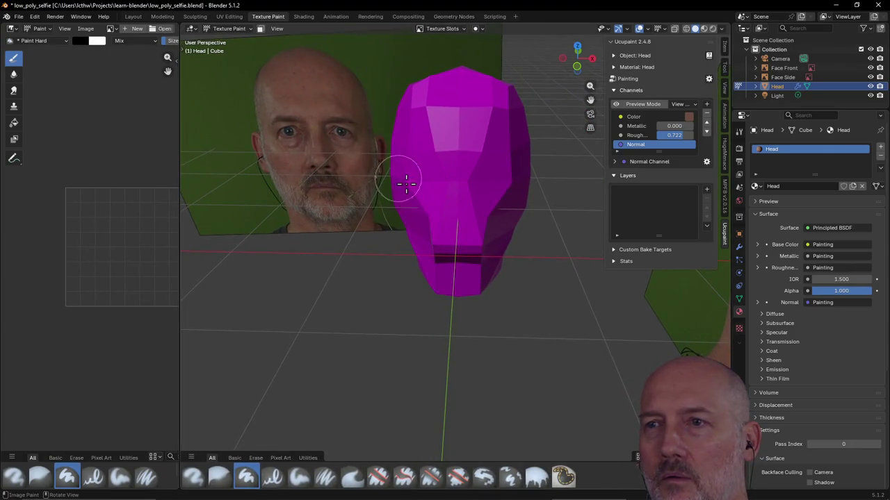
middle_drag(397, 183, 408, 184)
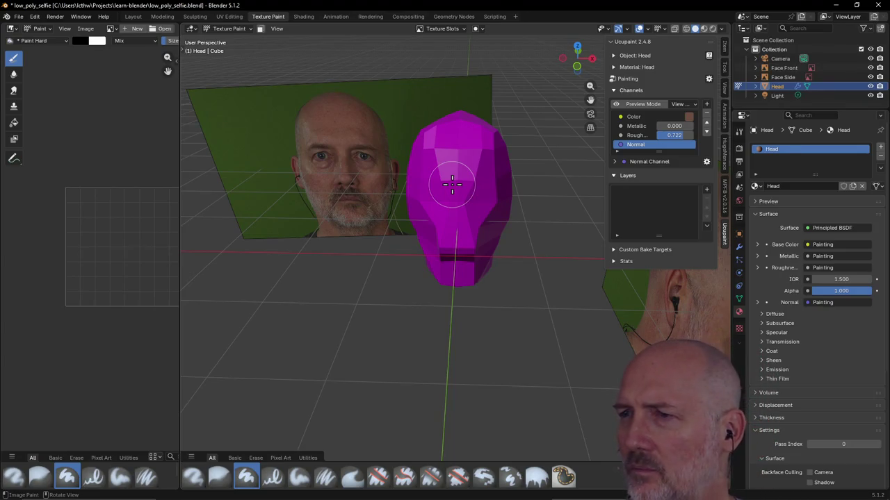
click(707, 189)
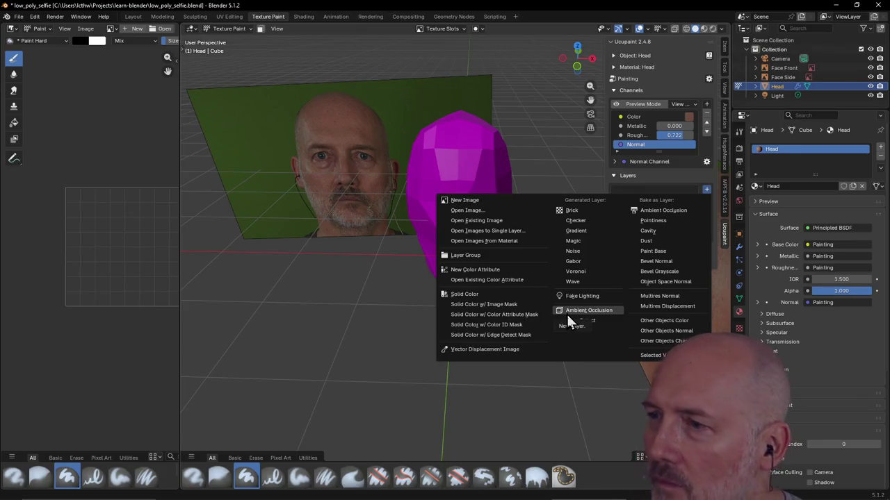
Bake a Head Paint Base layer from the head at 2048 resolution.
click(656, 252)
drag(653, 240, 469, 123)
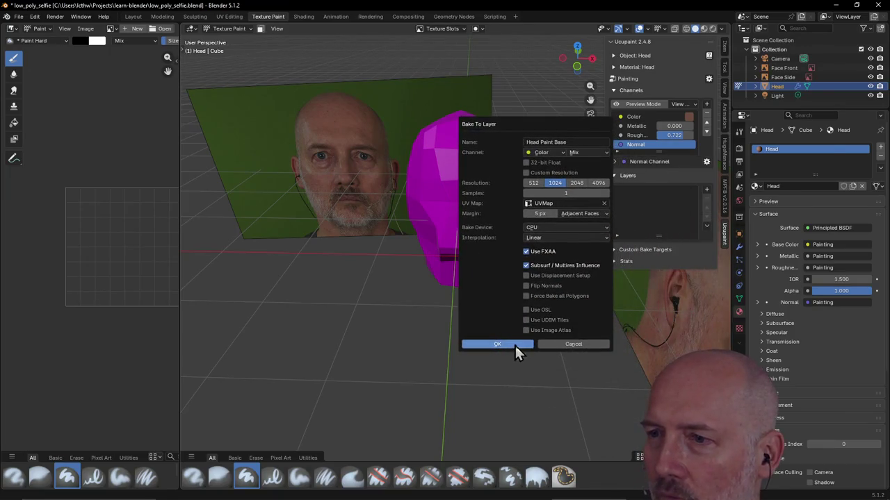
click(574, 184)
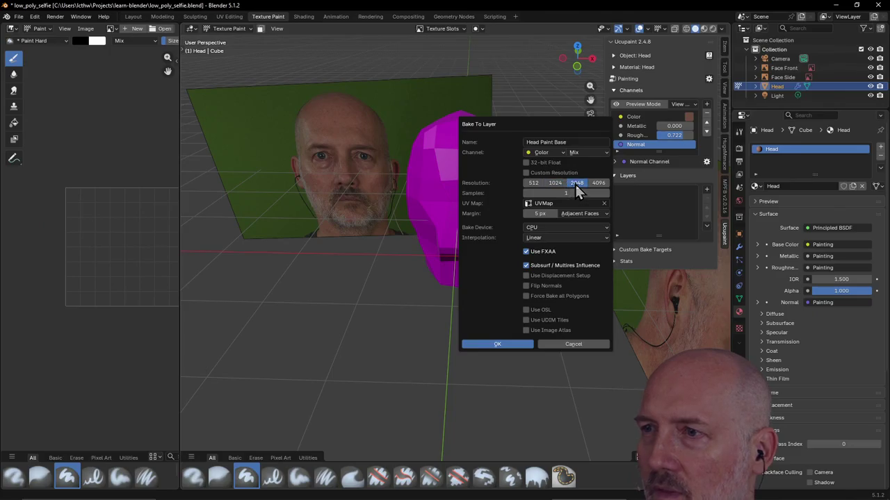
click(496, 344)
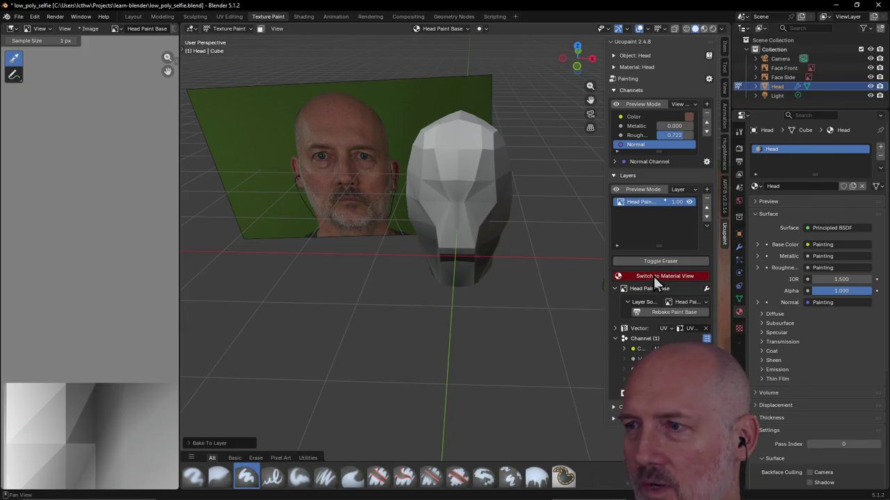
Try the second brush preset and the paint colour, revert the brush, and orbit around the head.
click(221, 483)
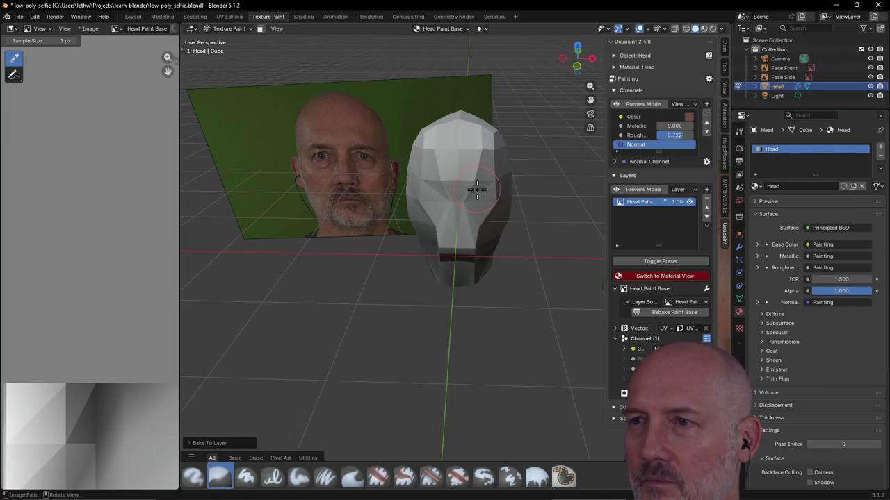
click(689, 117)
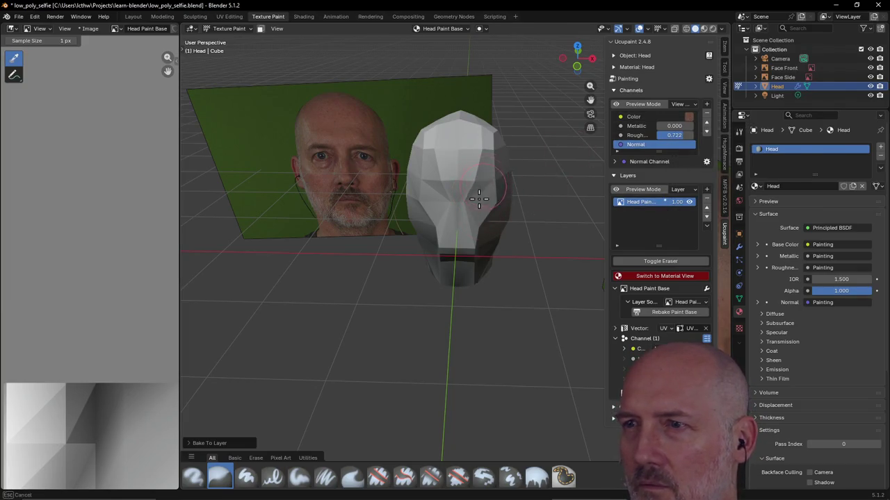
drag(479, 199, 461, 221)
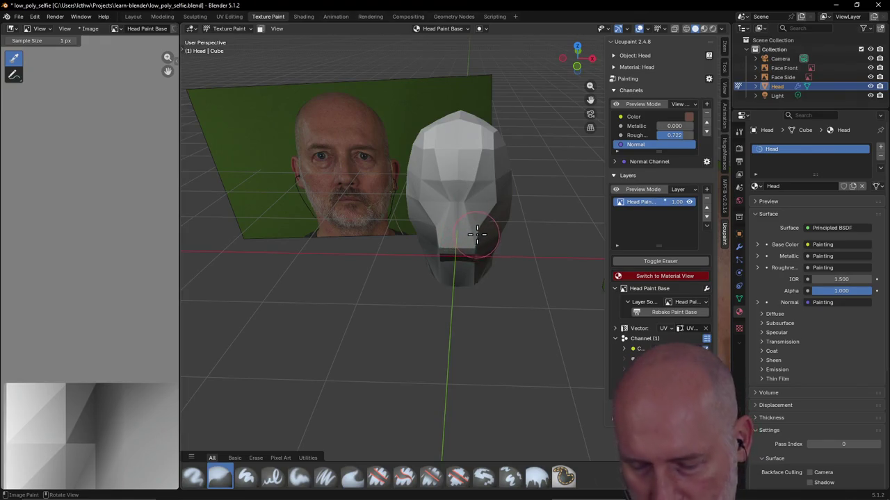
key(ctrl)
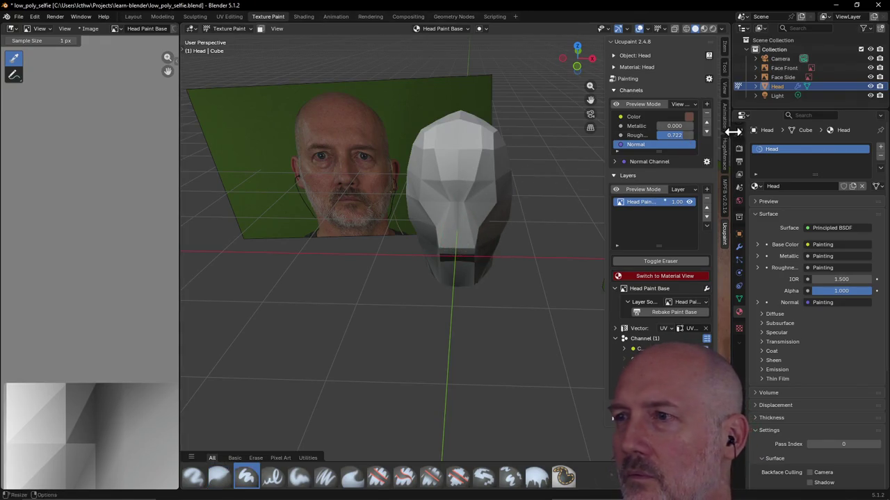
mouse_move(507, 182)
middle_down()
mouse_move(497, 188)
mouse_move(510, 192)
mouse_move(492, 234)
middle_up()
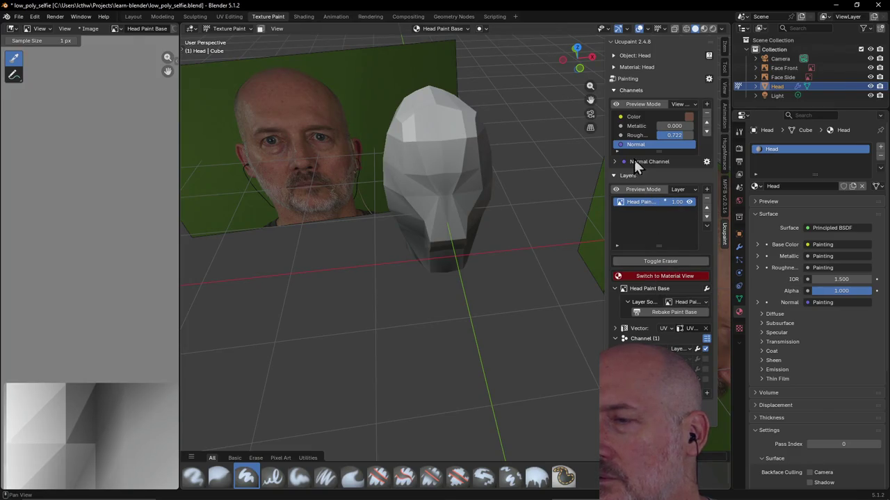
Switch to Material View, paint dark strokes across the head's crown, and undo the last two.
click(666, 277)
mouse_move(481, 217)
middle_down()
mouse_move(487, 182)
mouse_move(456, 205)
mouse_move(457, 184)
middle_up()
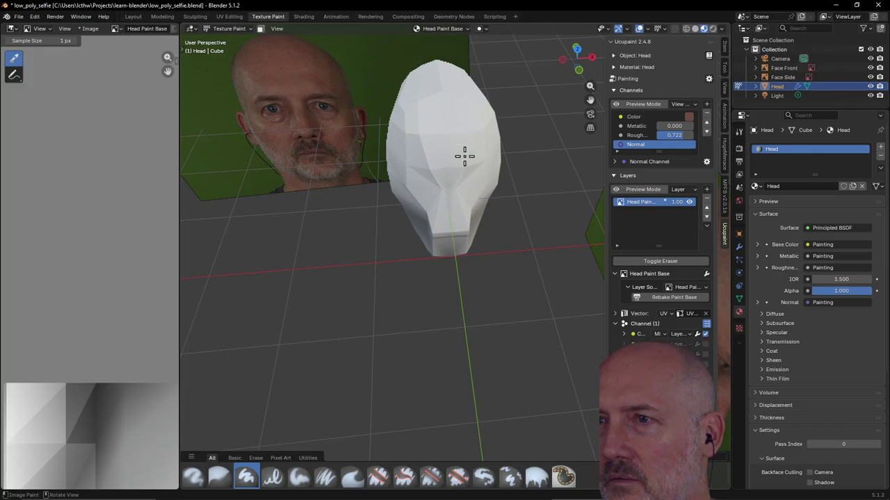
mouse_move(470, 143)
mouse_down()
mouse_move(466, 155)
mouse_move(419, 153)
mouse_move(439, 183)
mouse_up()
mouse_move(422, 106)
mouse_down()
mouse_move(444, 87)
mouse_move(438, 72)
mouse_move(480, 109)
mouse_up()
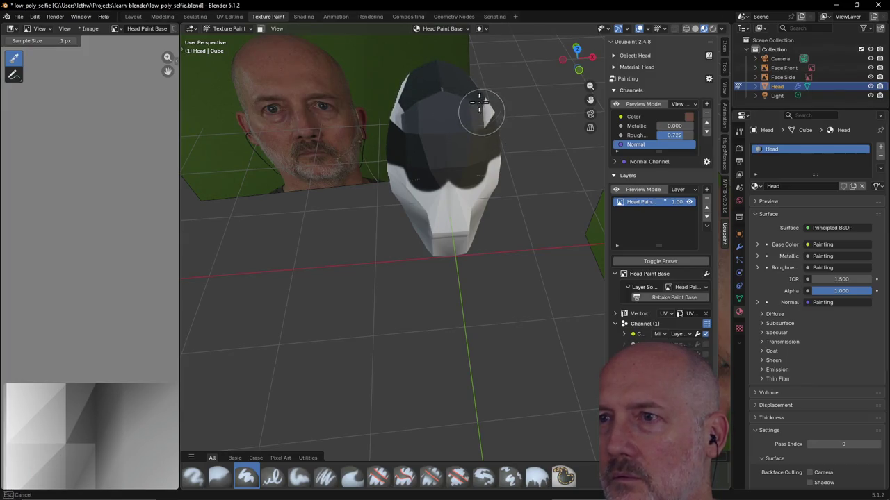
mouse_move(477, 112)
middle_down()
mouse_move(493, 159)
mouse_move(367, 174)
middle_up()
mouse_move(367, 175)
mouse_down()
mouse_move(307, 178)
mouse_move(337, 159)
mouse_up()
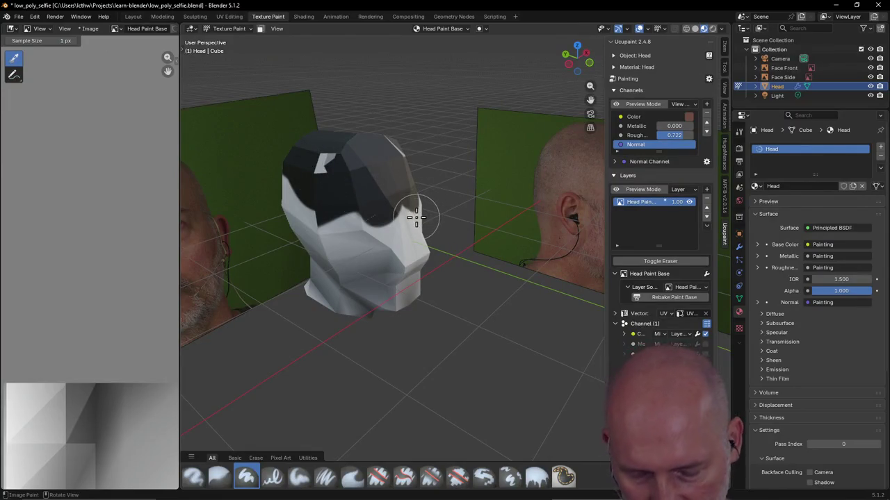
key(ctrl+z)
key(ctrl+z)
key(ctrl+z)
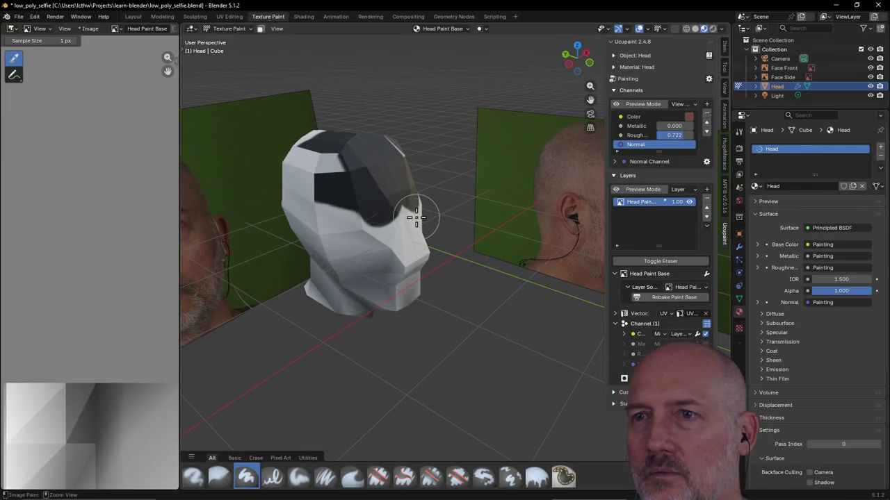
key(ctrl+z)
Undo the remaining paint, then Redo from the Edit menu to restore the Head Paint Base layer.
key(ctrl+z)
key(ctrl+z)
key(ctrl+z)
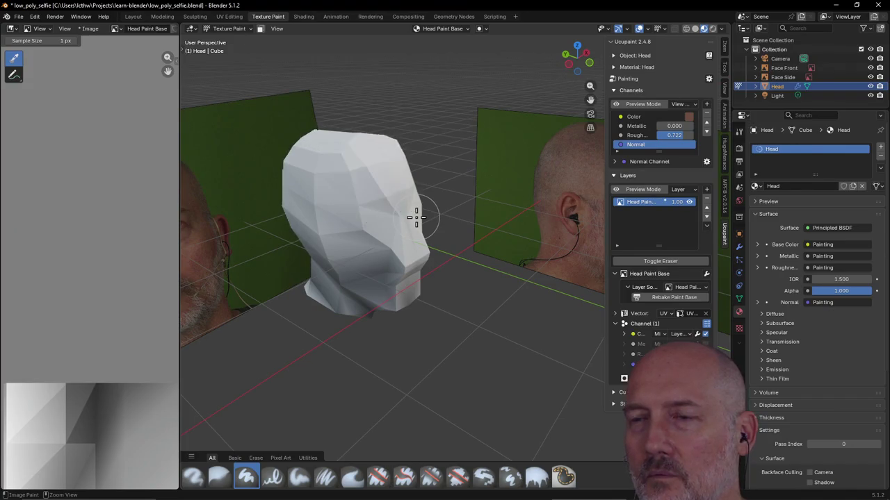
key(ctrl+z)
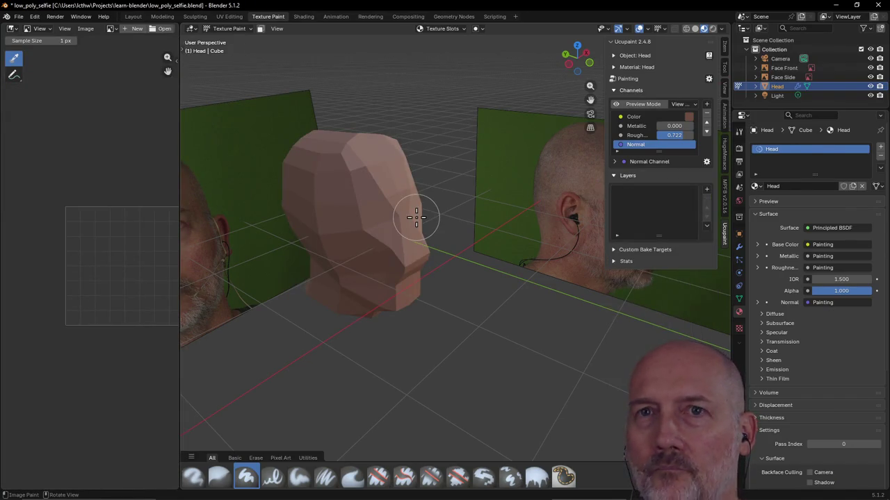
click(34, 16)
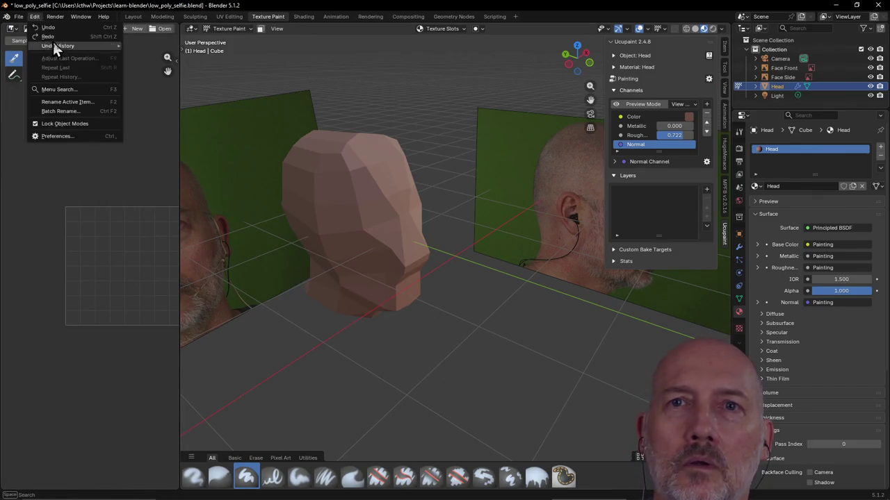
click(54, 36)
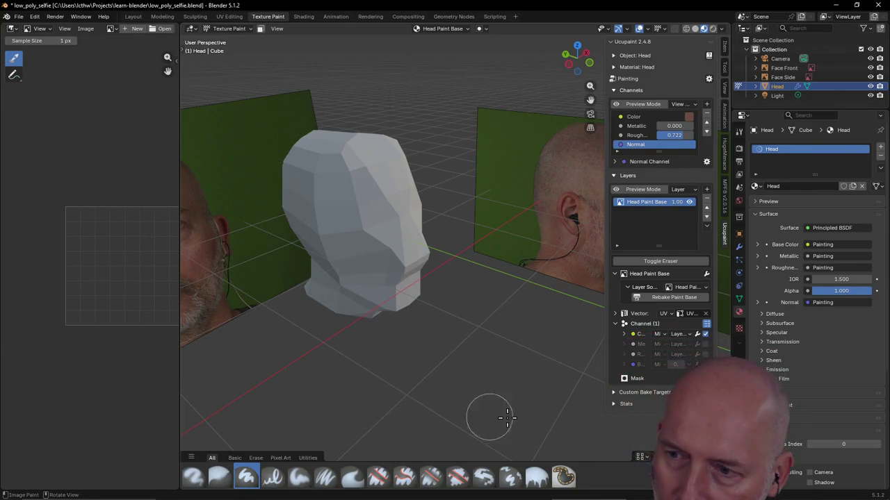
Pick a soft brush and paint a dark stroke over the head's eye area.
click(220, 478)
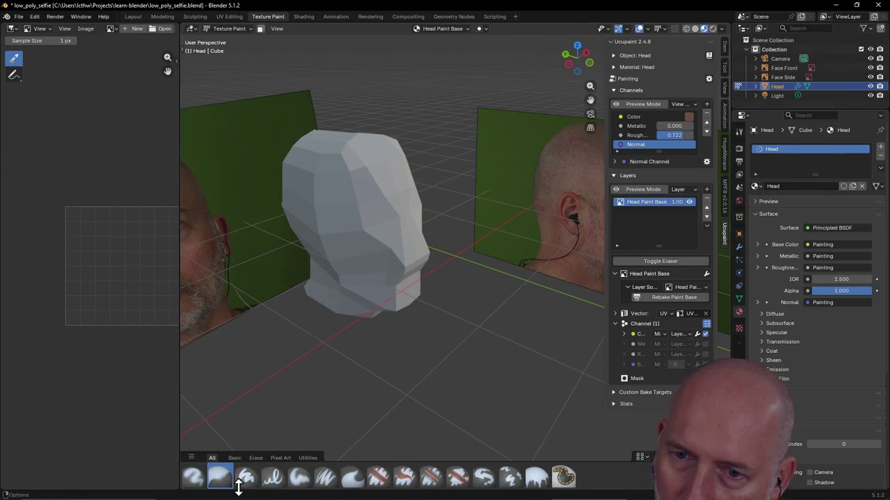
click(194, 477)
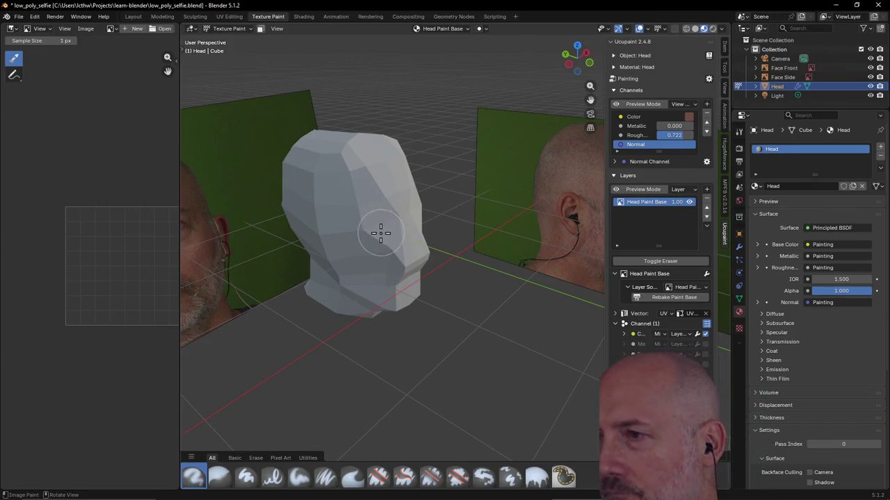
mouse_move(365, 210)
mouse_down()
mouse_move(397, 193)
mouse_move(406, 227)
mouse_move(371, 259)
mouse_move(359, 241)
mouse_move(394, 179)
mouse_move(338, 198)
mouse_move(338, 208)
mouse_move(329, 185)
mouse_move(317, 209)
mouse_move(358, 268)
mouse_move(374, 338)
mouse_up()
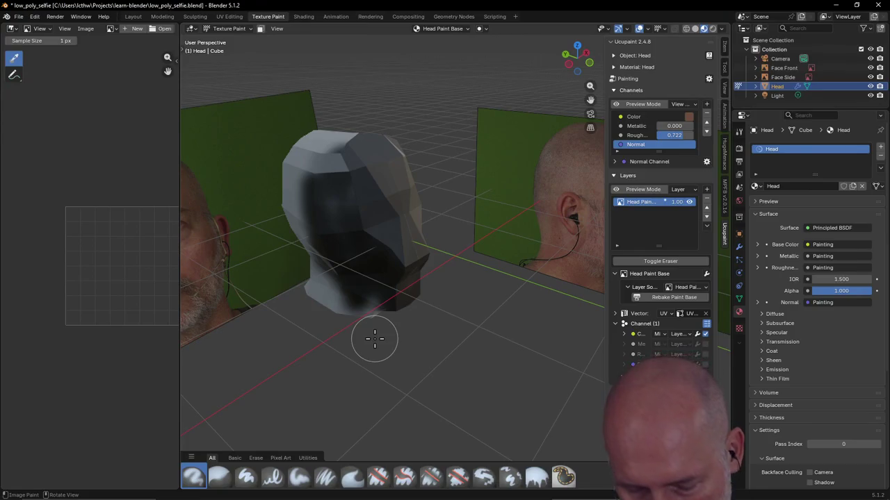
Undo the eye-area paint with five Ctrl+Z presses and pick the fourth brush preset.
key(ctrl+z)
key(ctrl+z)
key(ctrl+z)
key(ctrl+z)
key(ctrl+z)
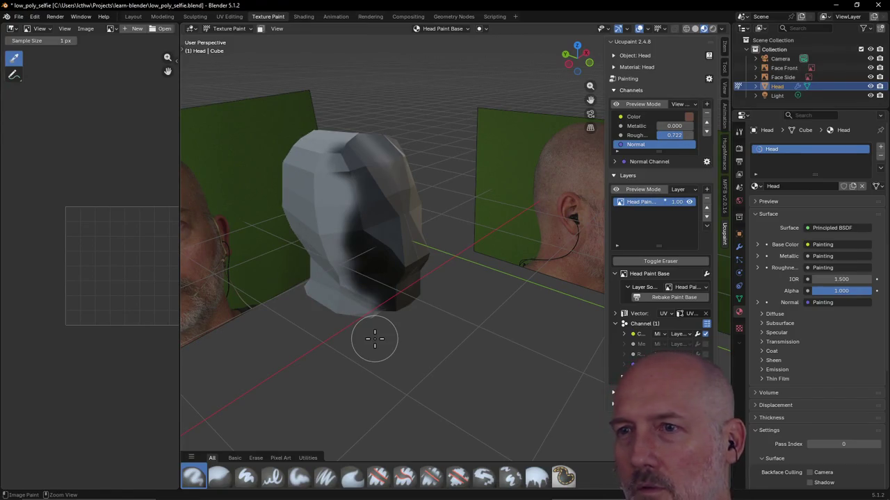
key(ctrl+z)
key(ctrl+z)
key(ctrl+z)
key(ctrl+z)
key(ctrl+z)
key(ctrl+z)
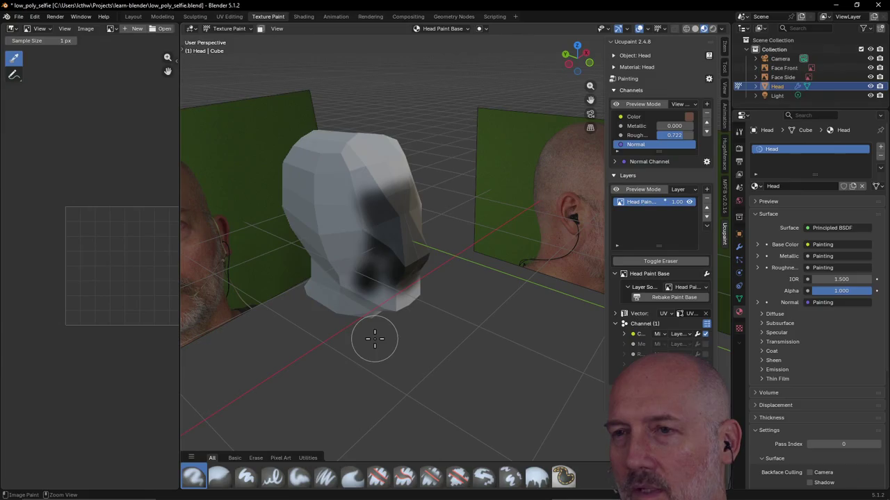
key(ctrl+z)
key(ctrl+z)
key(ctrl+z)
key(ctrl+z)
key(ctrl+z)
key(ctrl+z)
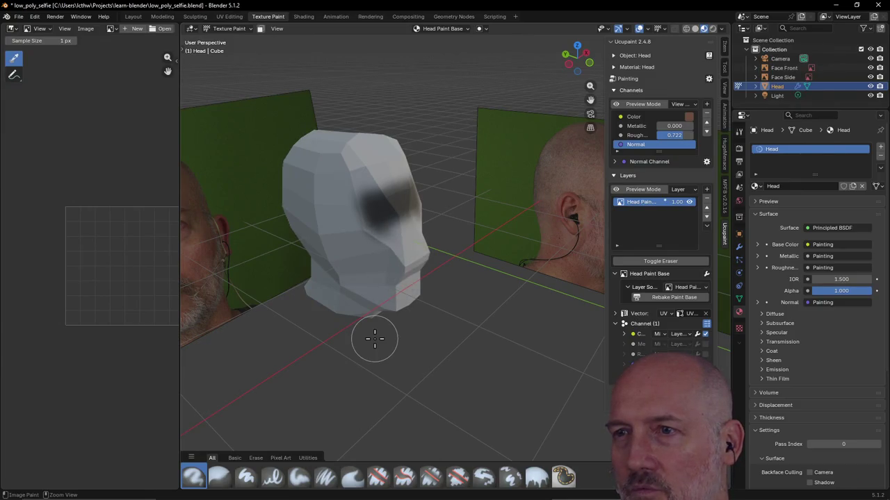
key(ctrl+z)
key(ctrl+z)
key(ctrl+z)
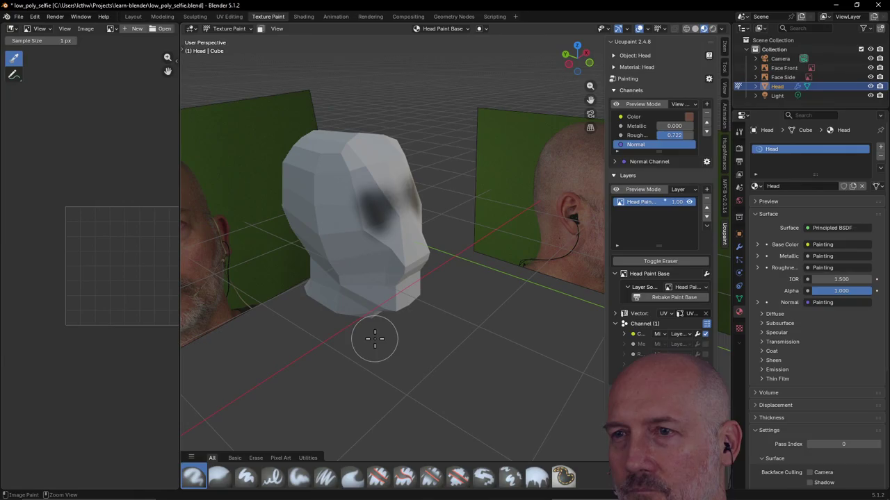
key(ctrl+z)
key(ctrl+z)
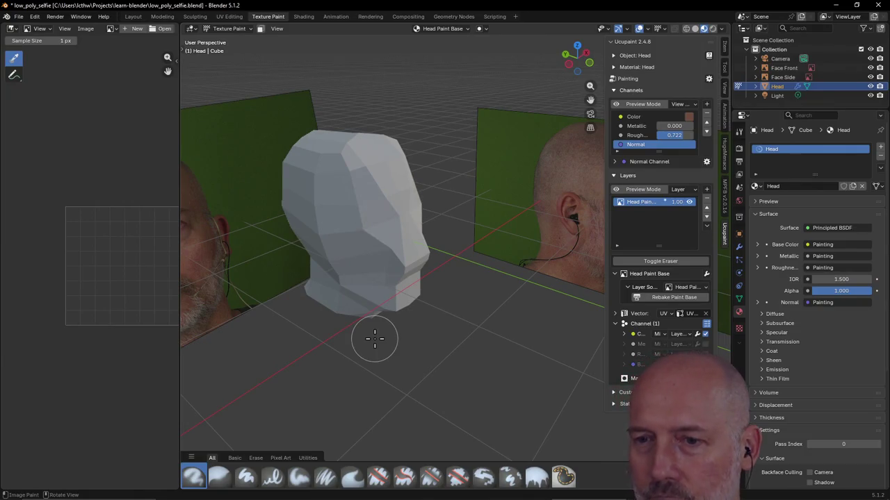
click(272, 477)
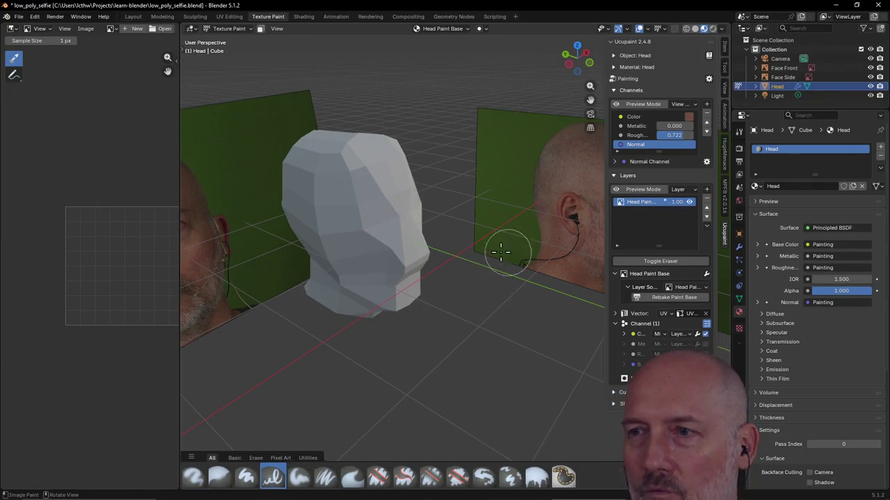
Orbit to the head's front, toggle the image editor to Paint then back to View, and zoom.
mouse_move(503, 248)
middle_down()
mouse_move(412, 234)
mouse_move(424, 215)
middle_up()
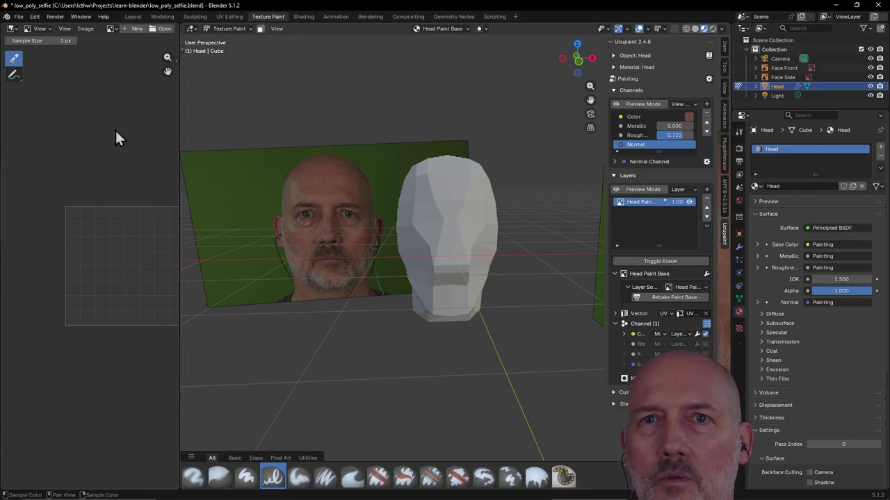
click(47, 31)
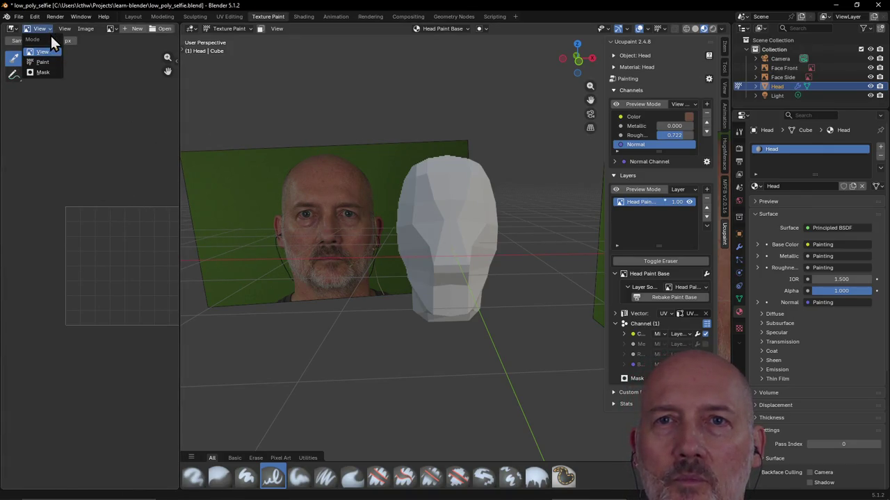
click(43, 62)
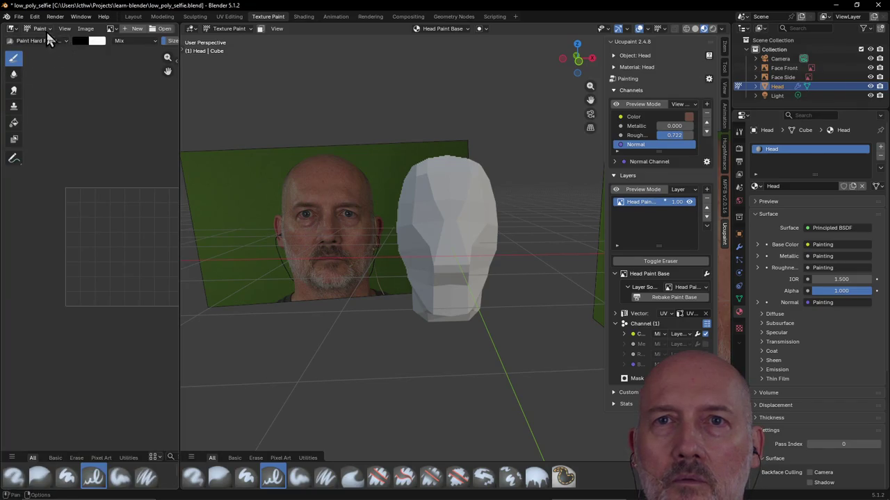
click(42, 29)
click(44, 53)
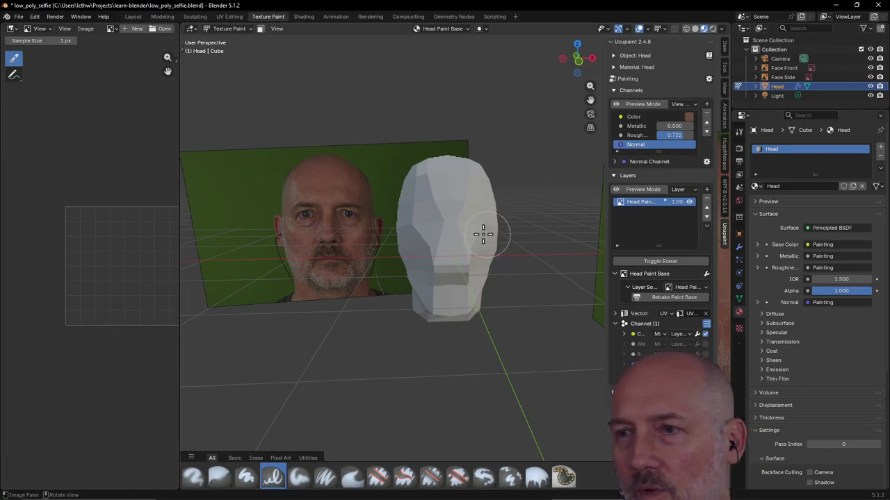
scroll(457, 208, down, 3)
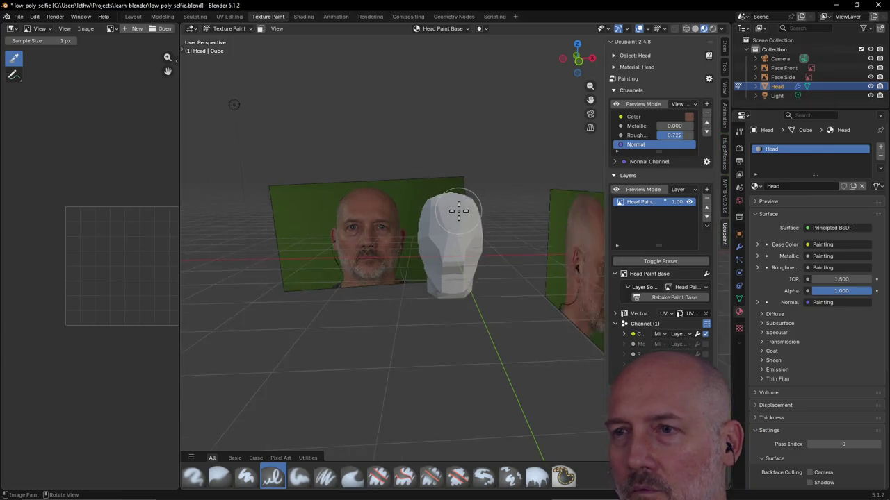
scroll(458, 209, up, 2)
scroll(458, 210, up, 1)
scroll(459, 211, up, 2)
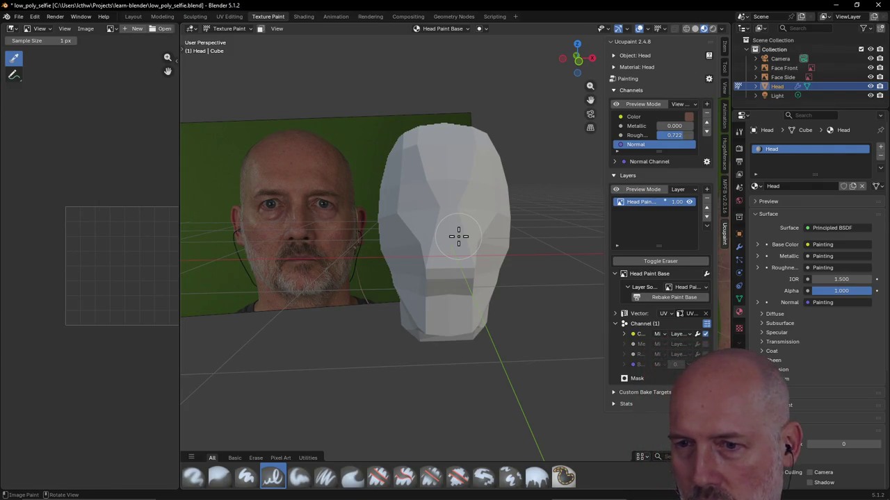
Browse the Pixel Art, All and Basic brush tabs in the asset shelf, ending on Pixel Art.
click(288, 458)
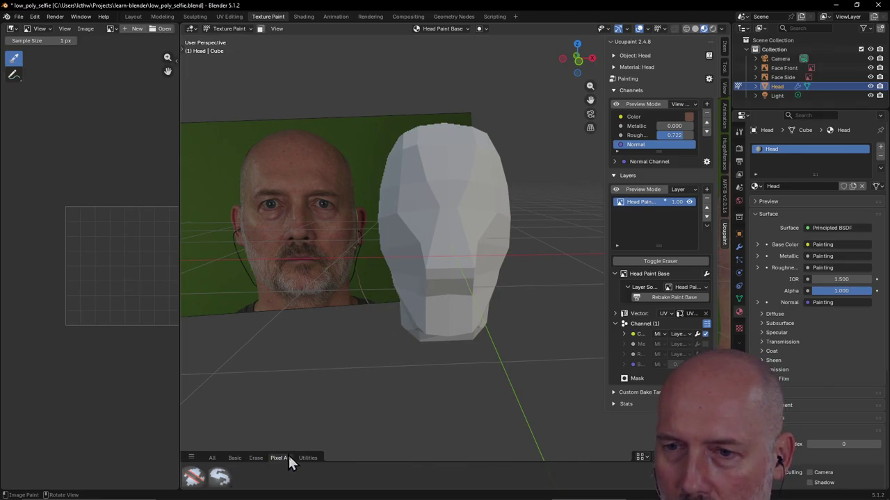
click(213, 459)
click(235, 460)
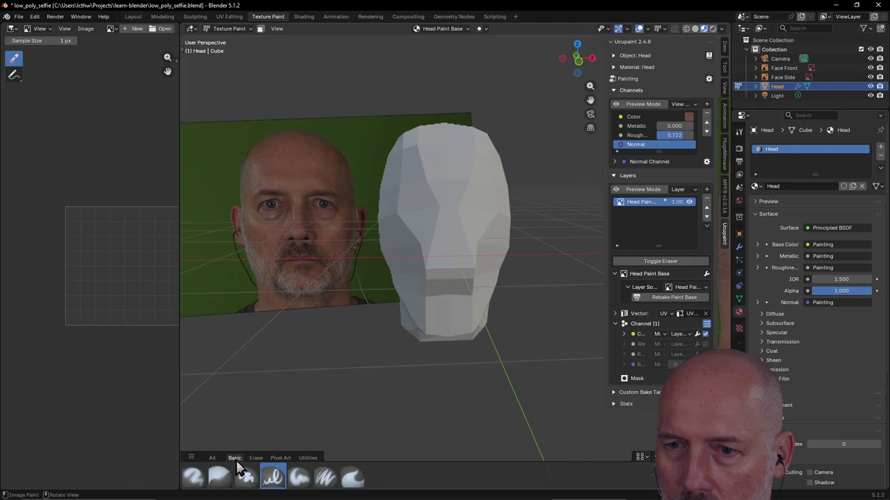
click(277, 459)
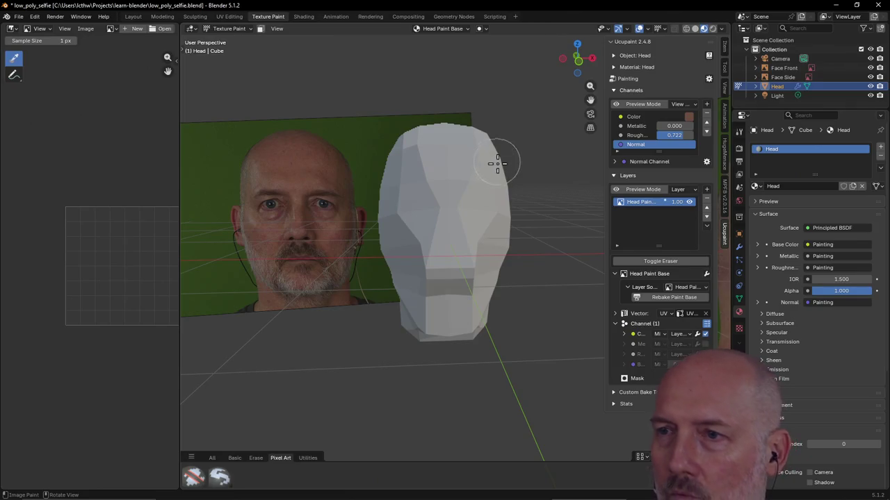
Select the second Pixel Art drawing brush and undo its dark forehead test marks.
mouse_move(457, 198)
mouse_down()
mouse_move(447, 194)
mouse_move(459, 233)
mouse_up()
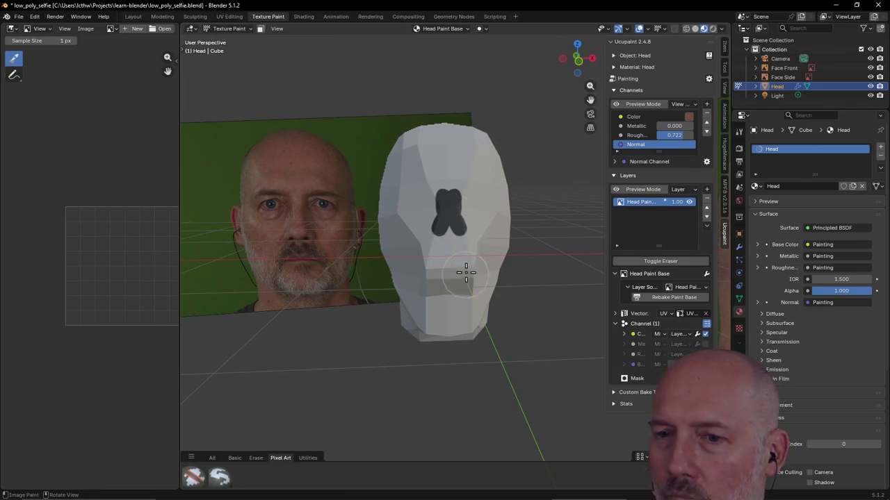
click(220, 477)
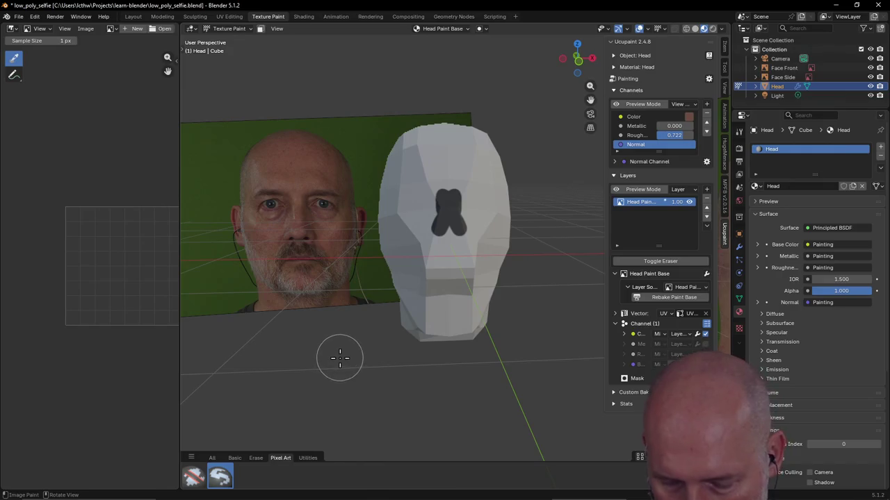
key(ctrl+z)
key(ctrl+z)
mouse_move(437, 188)
mouse_down()
mouse_move(457, 198)
mouse_move(464, 220)
mouse_move(468, 178)
mouse_move(459, 184)
mouse_up()
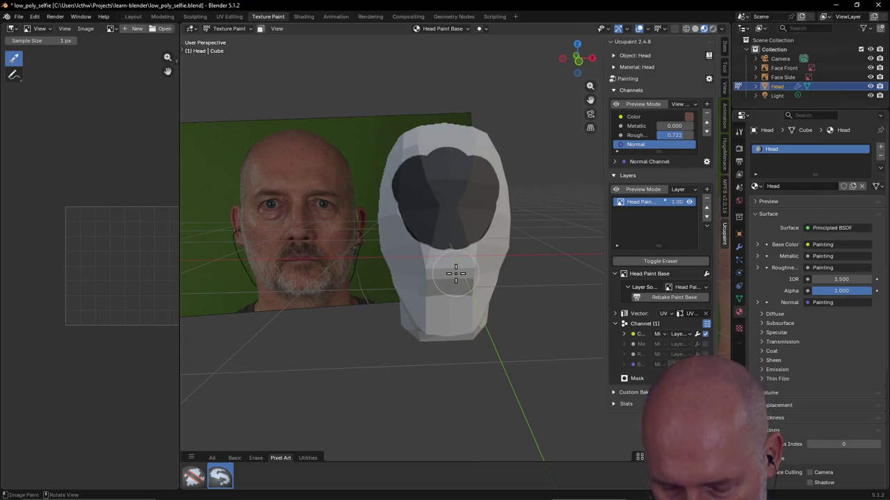
key(ctrl+z)
key(ctrl+z)
key(ctrl+z)
key(ctrl+z)
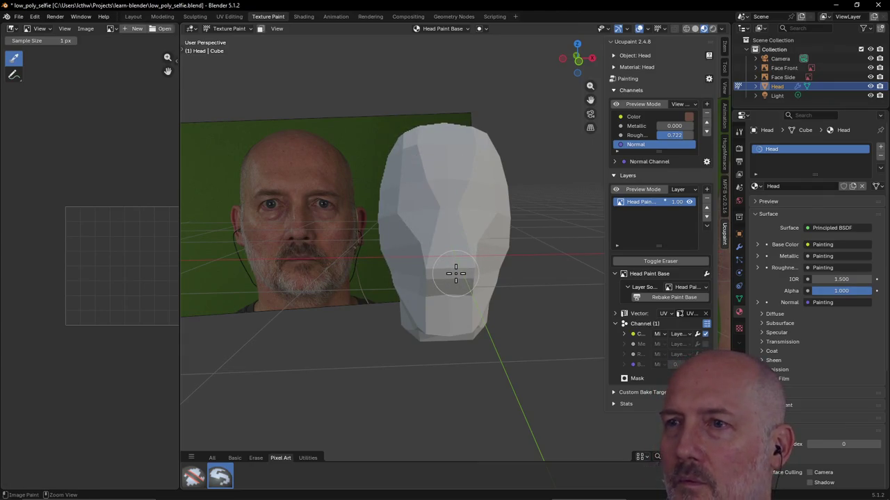
scroll(456, 258, up, 2)
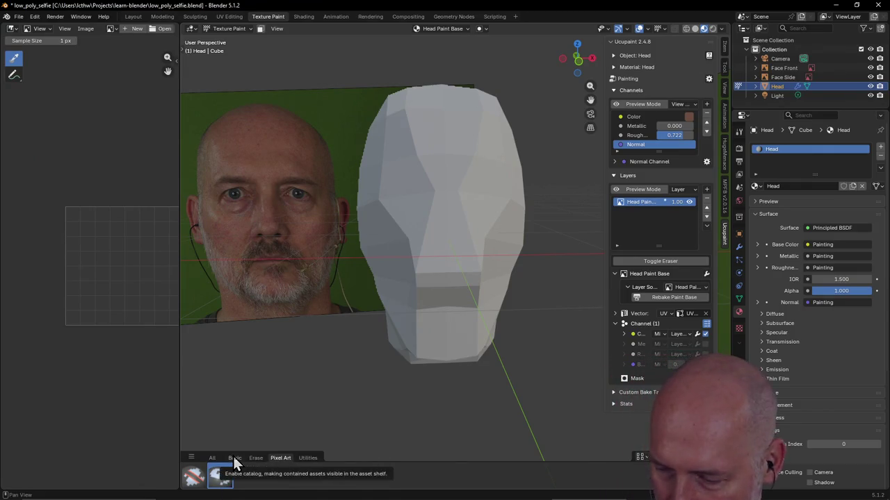
key(alt+Tab)
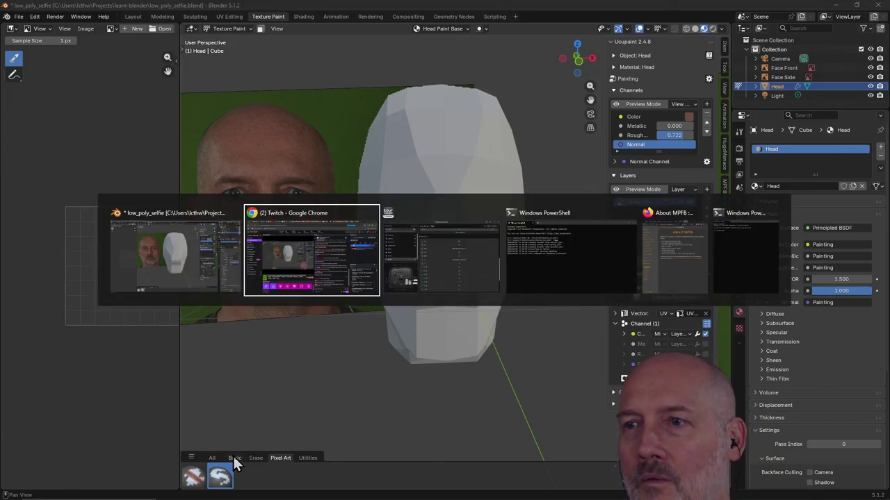
Search the web in a new Firefox tab for how to change the Ucupaint brush size.
key(alt+Tab)
key(alt+Tab)
key(alt+Tab)
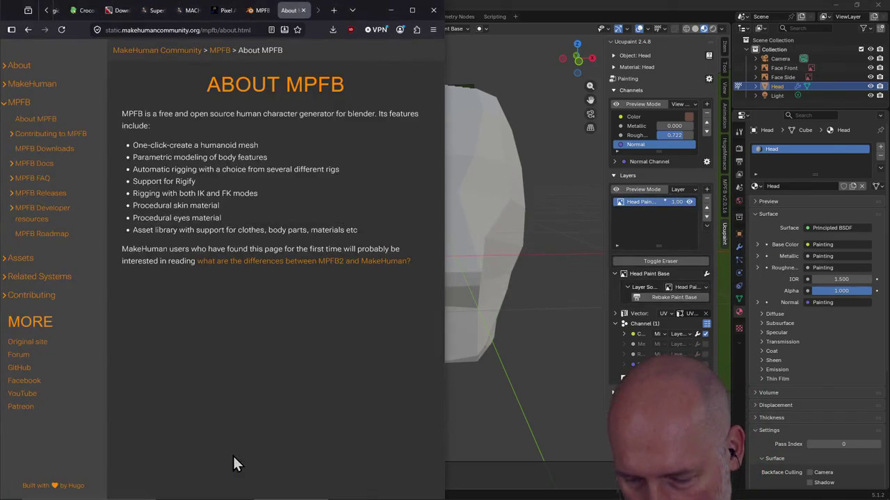
key(ctrl+t)
text(ucupaint change fucking )
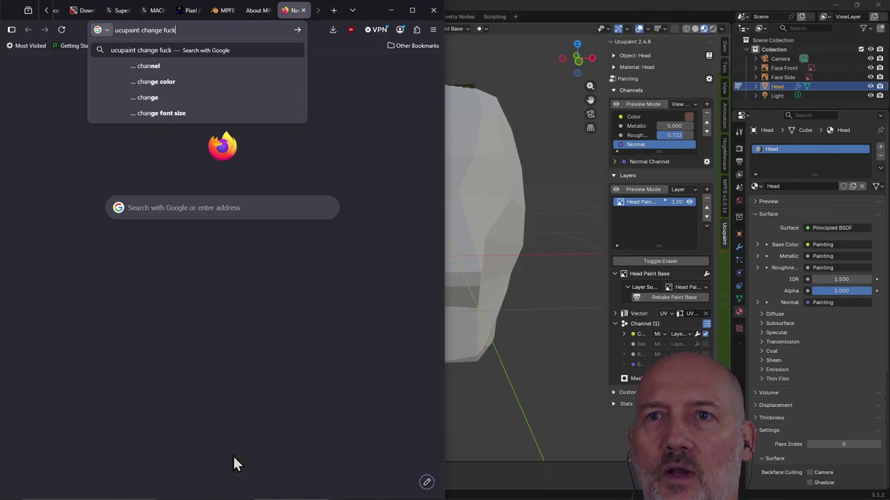
text(brush size)
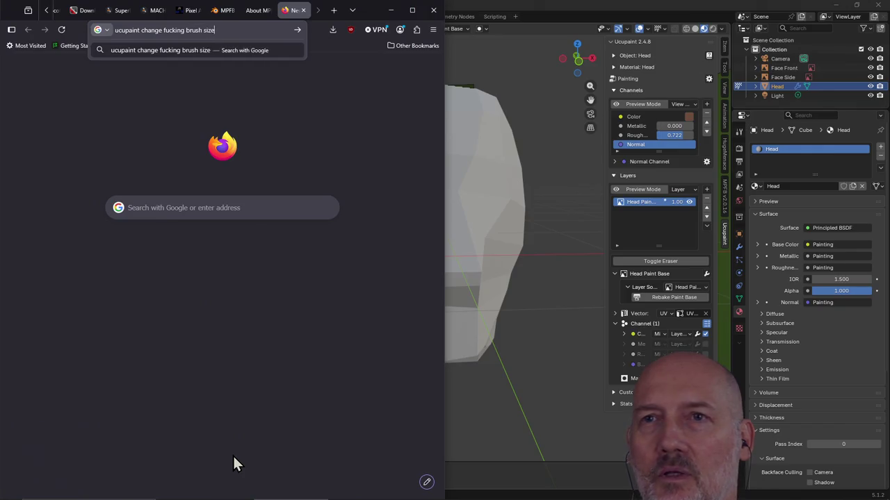
key(Return)
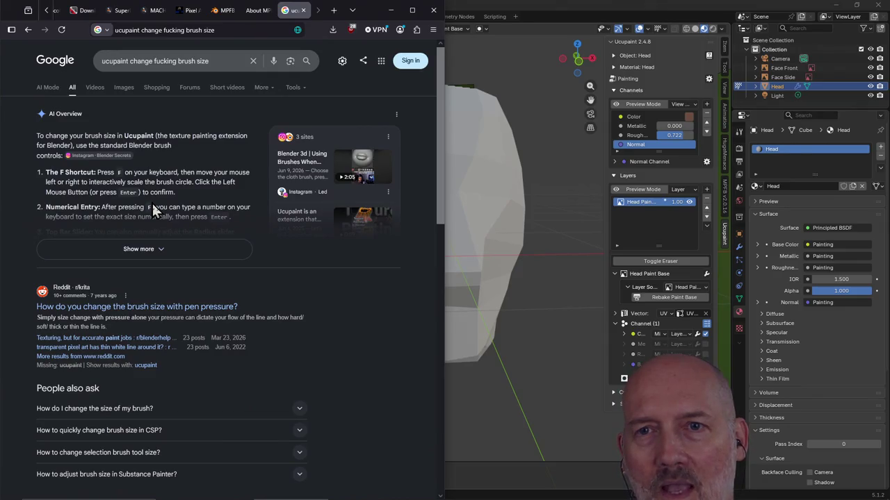
Skim the brush-size search results, close that tab and return to Blender.
scroll(158, 207, down, 2)
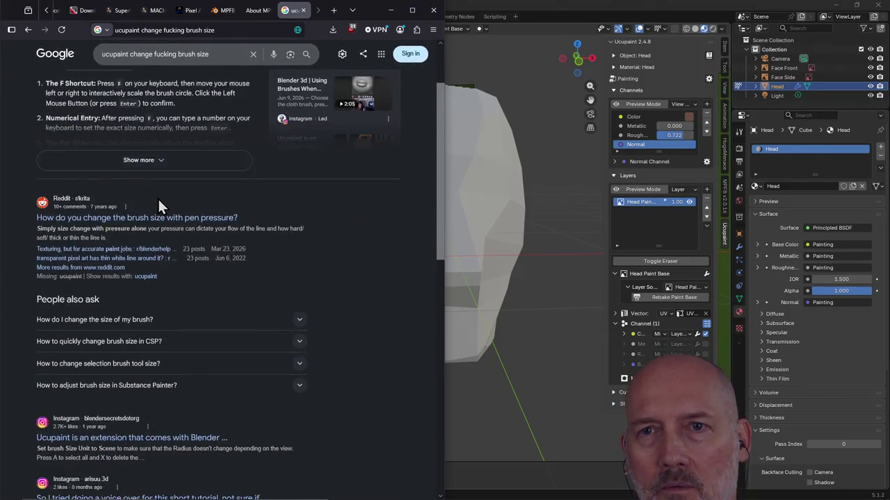
scroll(209, 164, up, 1)
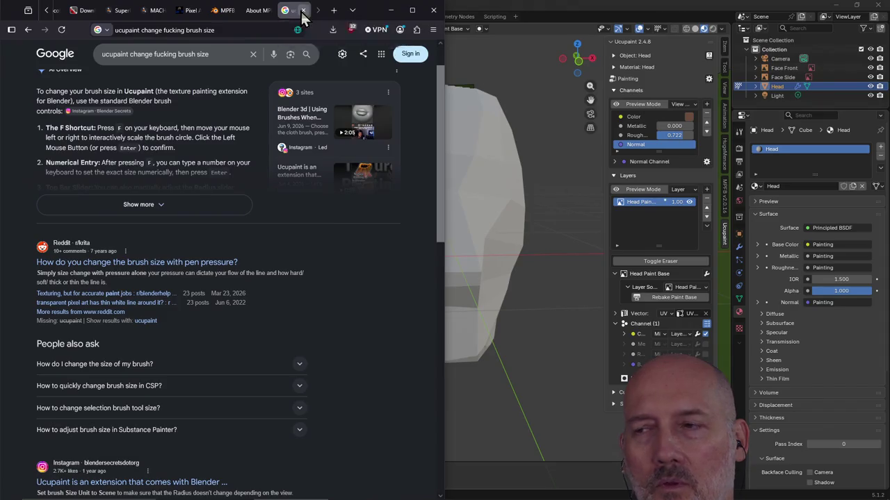
click(303, 9)
click(486, 4)
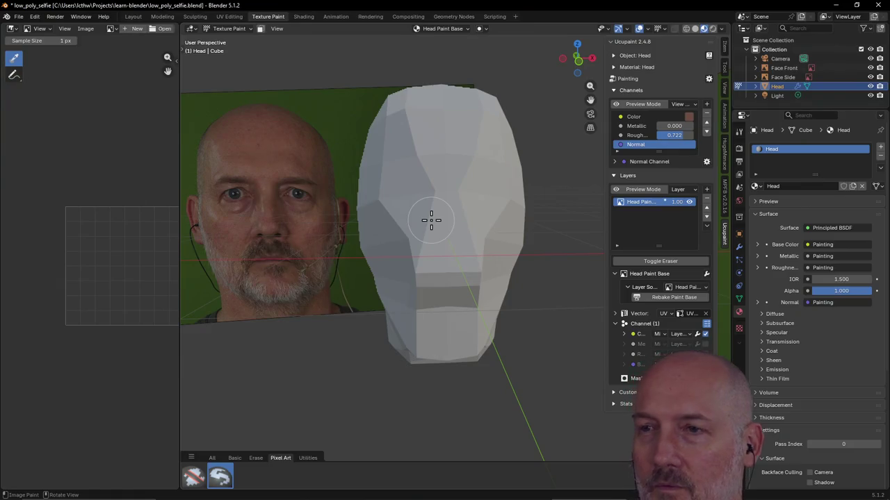
Resize the brush to about 28 and undo a test stroke on the forehead.
key(f)
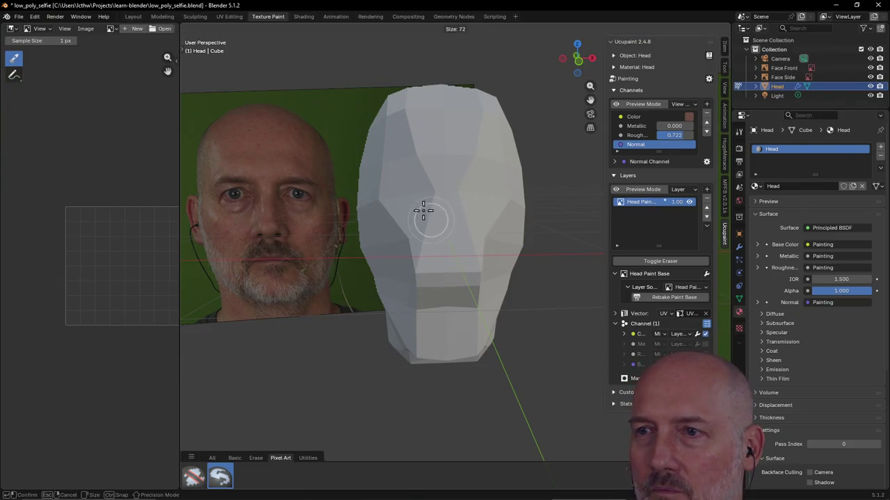
click(415, 201)
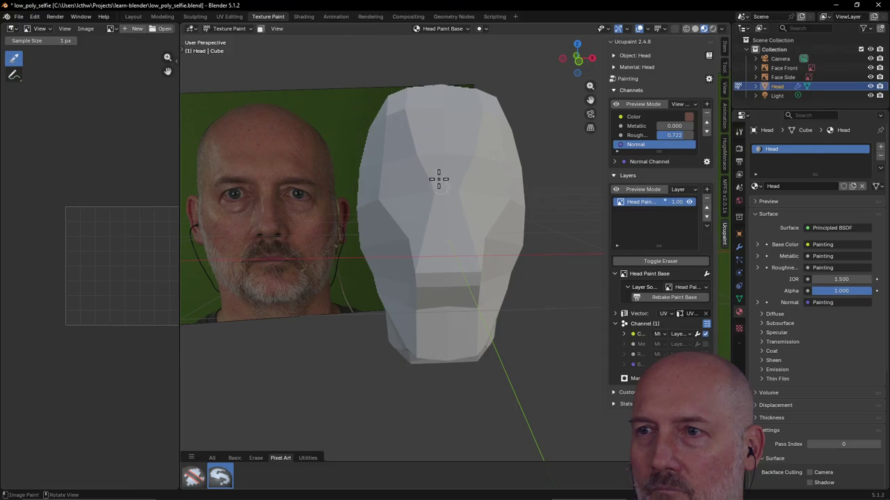
drag(438, 179, 436, 168)
key(ctrl)
key(ctrl+z)
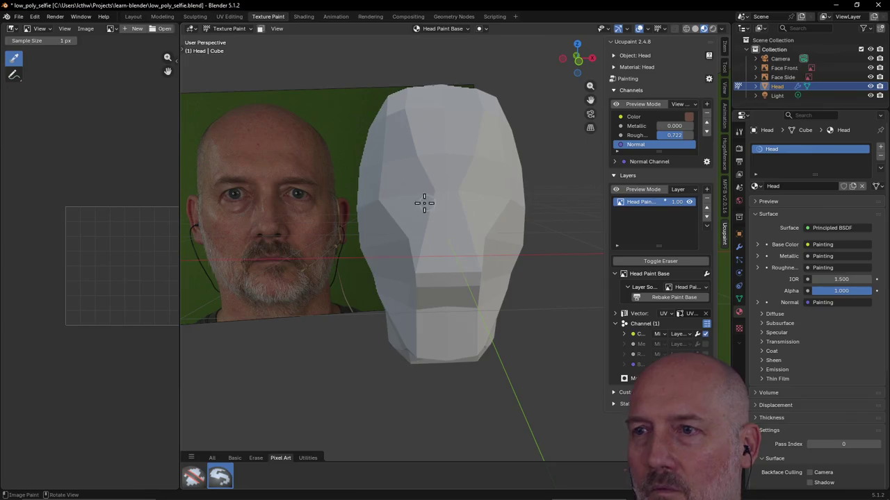
Shrink the brush further to size 16 and adjust the view of the head.
key(f)
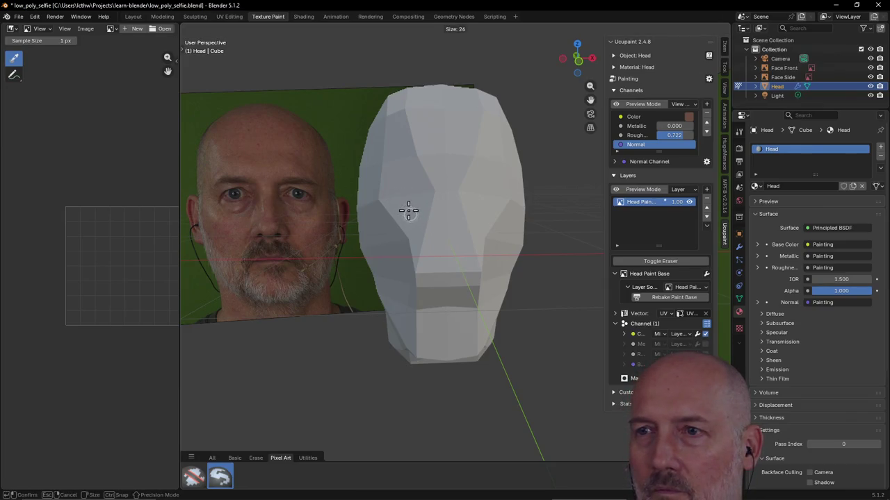
click(406, 209)
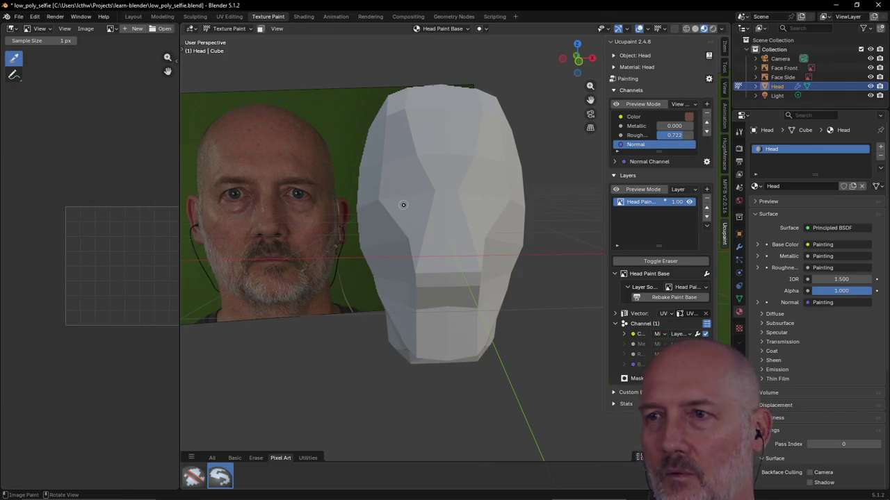
middle_drag(393, 204, 394, 214)
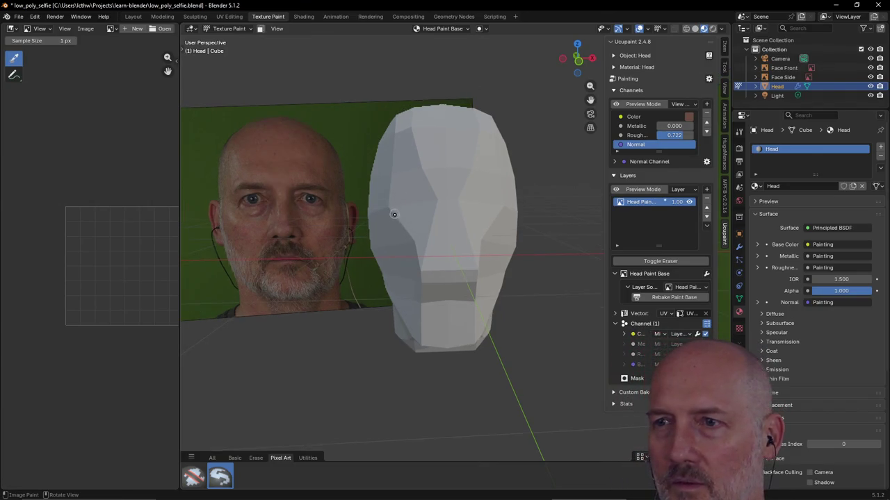
scroll(417, 192, up, 1)
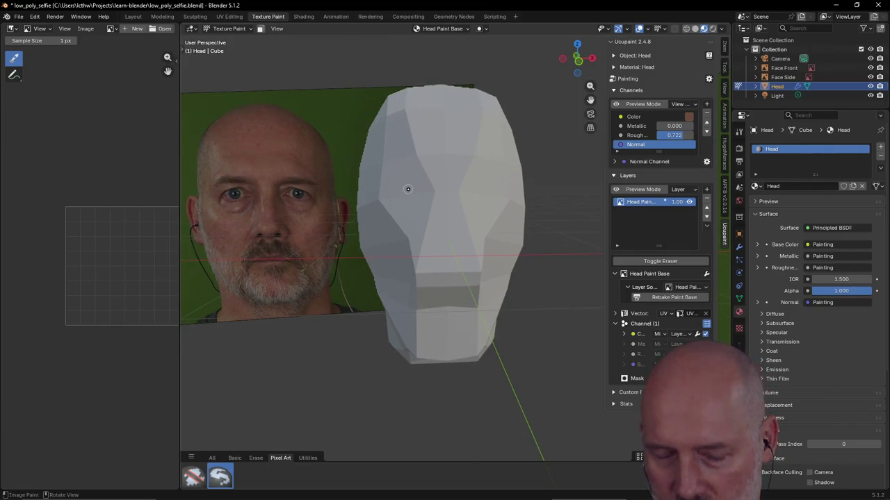
middle_drag(408, 189, 400, 193)
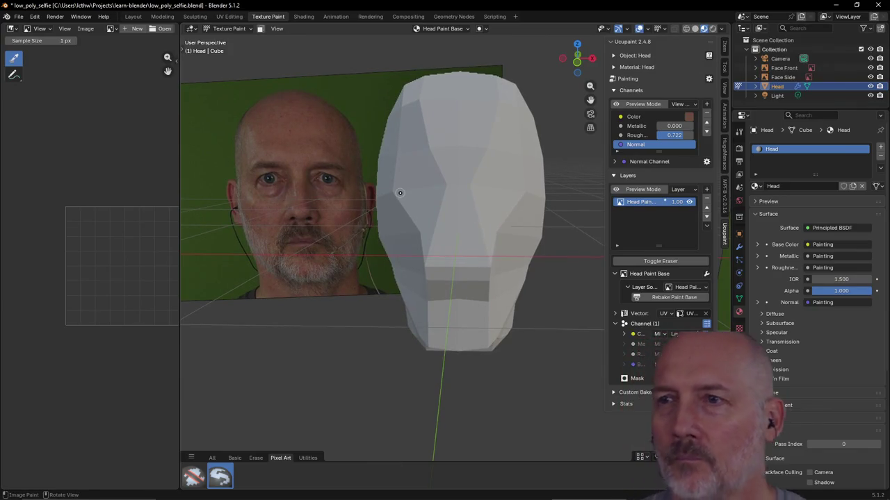
click(470, 174)
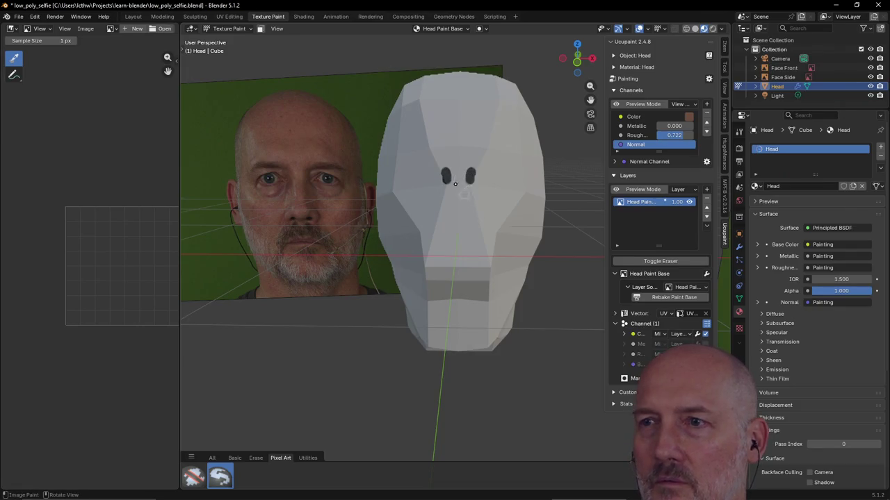
drag(446, 176, 438, 256)
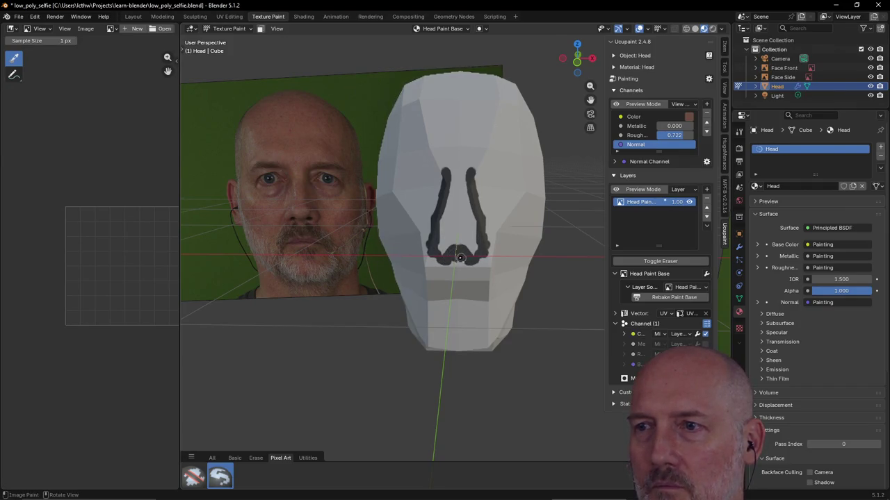
mouse_move(481, 177)
mouse_down()
mouse_move(479, 167)
mouse_move(531, 167)
mouse_move(483, 169)
mouse_move(497, 187)
mouse_up()
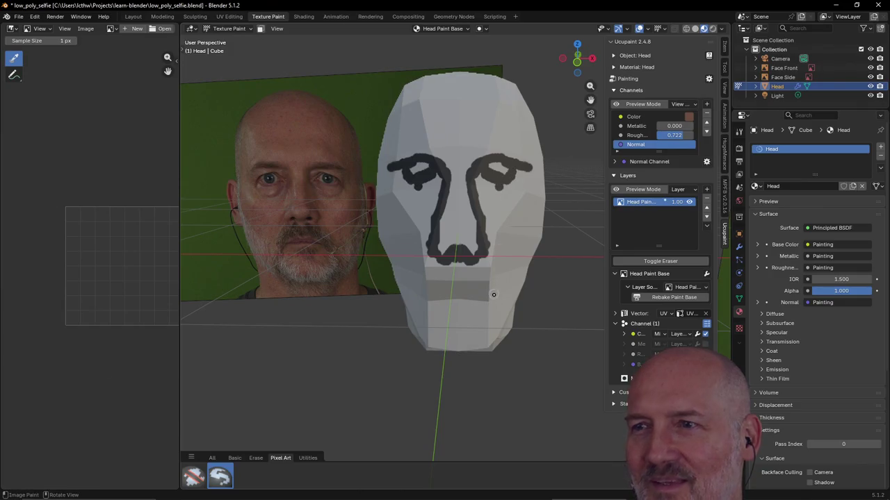
mouse_move(493, 295)
middle_down()
mouse_move(445, 178)
mouse_move(441, 236)
middle_up()
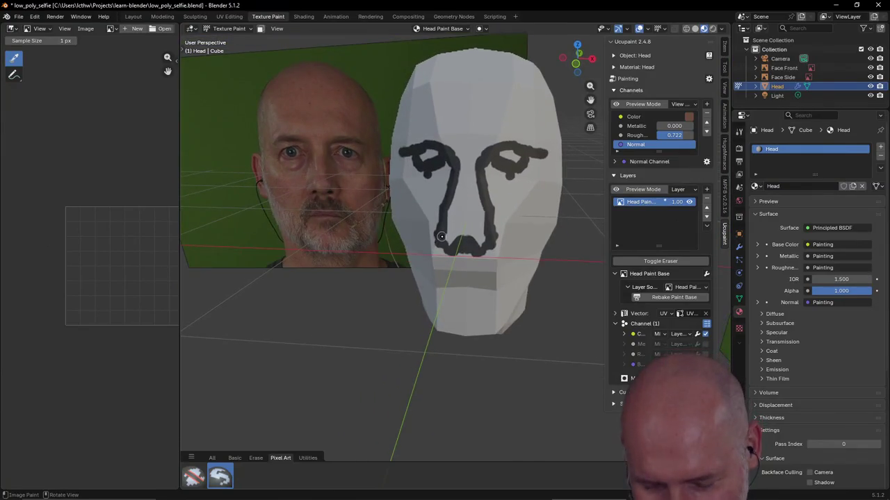
key(ctrl+z)
key(ctrl+z)
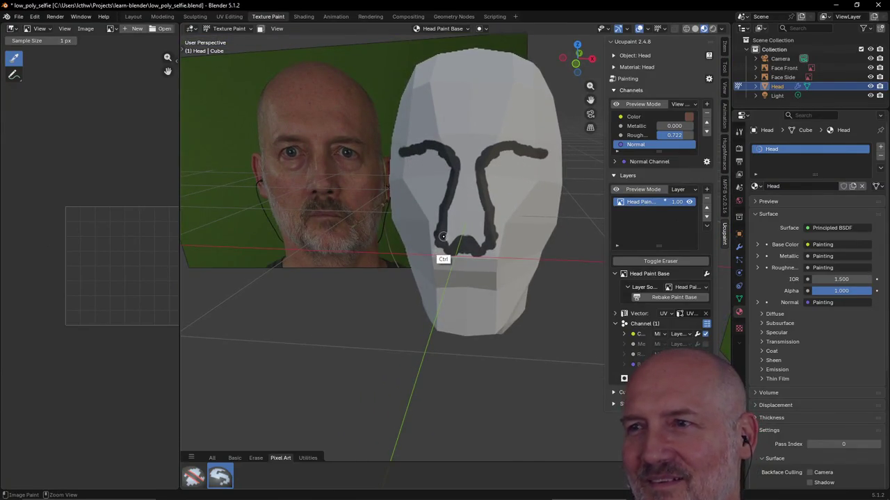
key(ctrl+z)
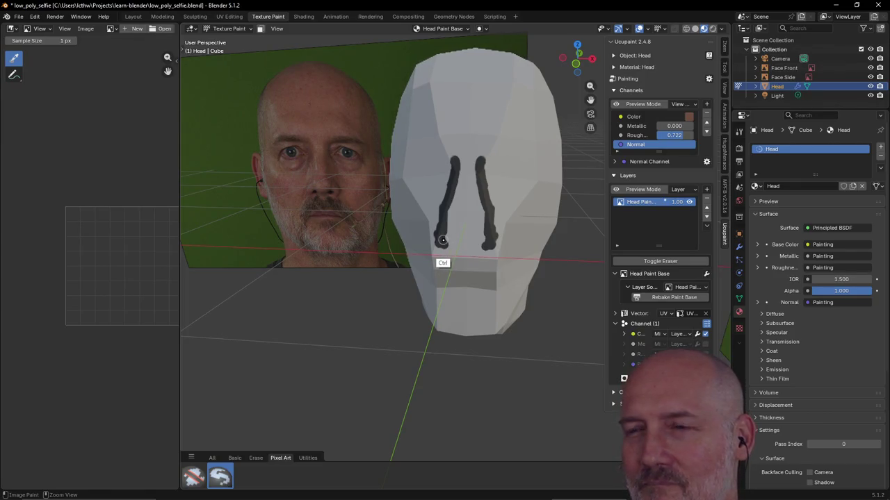
key(ctrl+z)
key(ctrl+z)
key(ctrl+z)
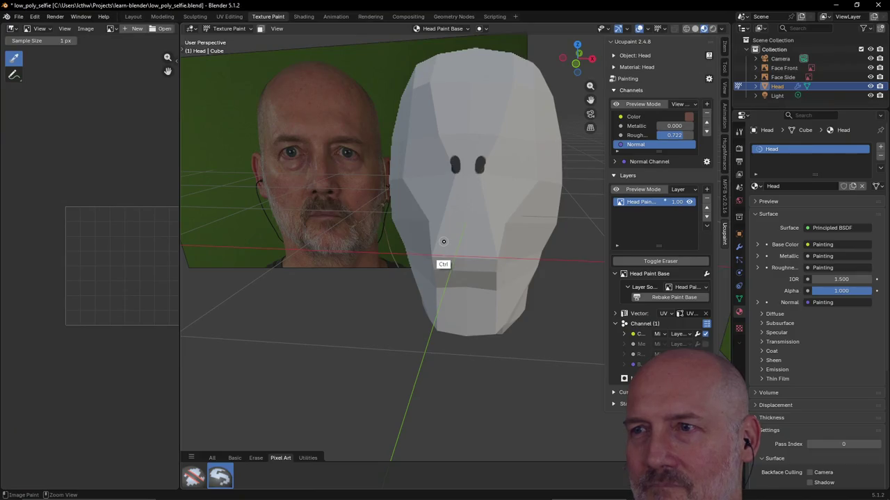
key(ctrl+z)
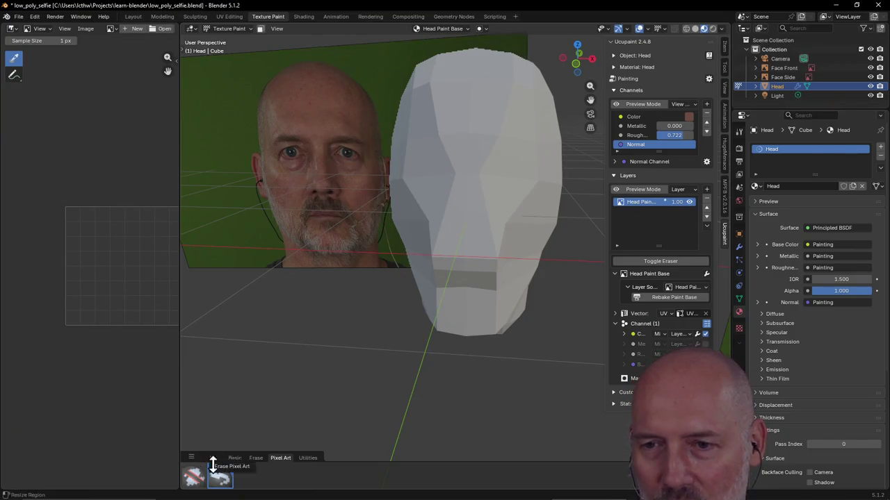
Pick the Paint Hard Pressure brush from the All brushes and set its size to 1.
click(212, 458)
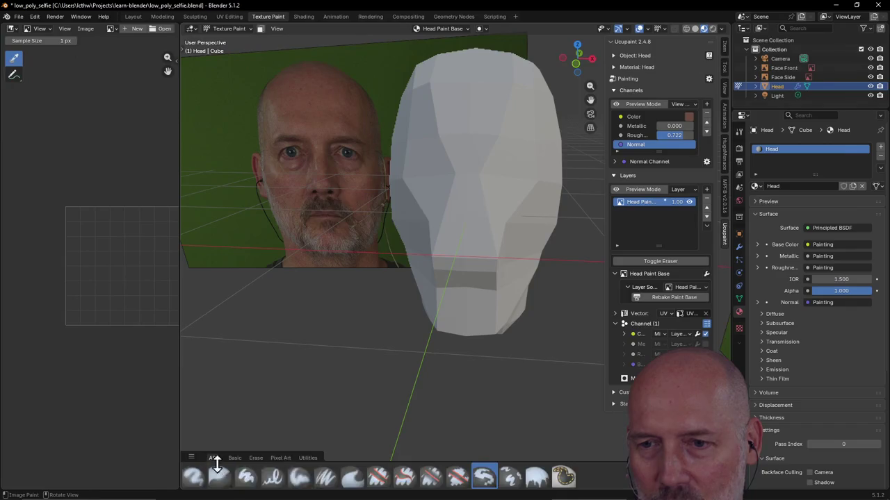
click(274, 478)
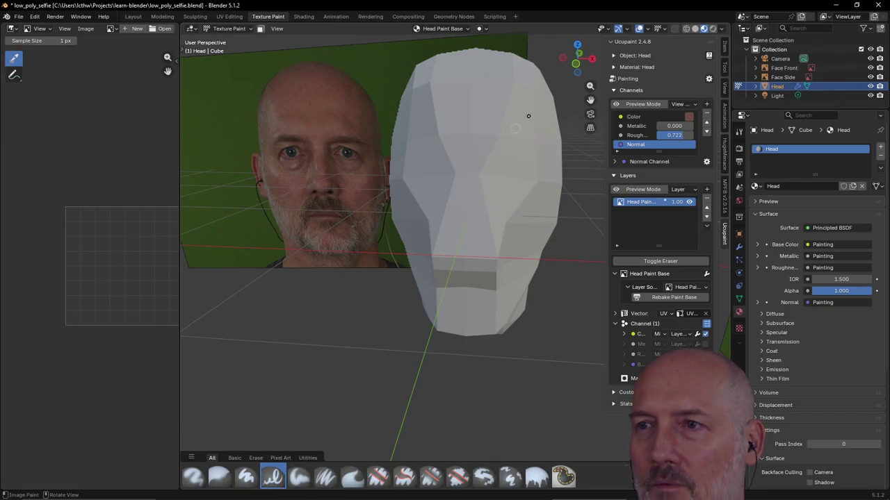
key(f)
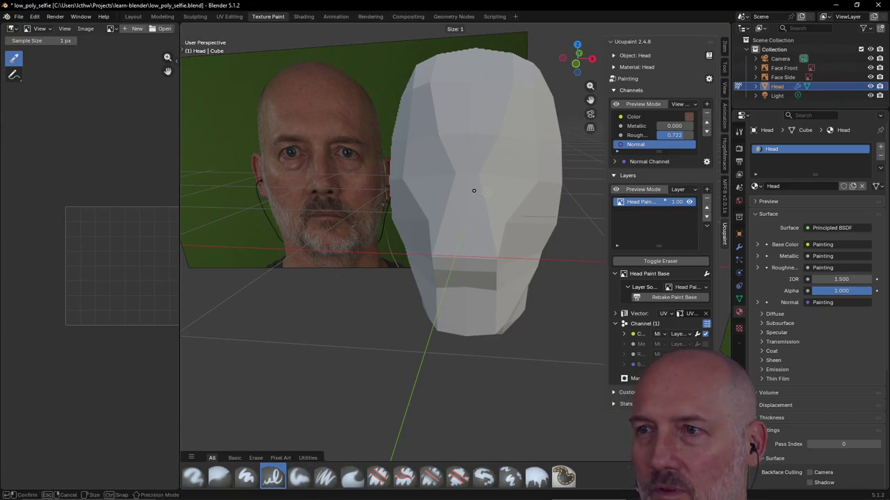
click(475, 190)
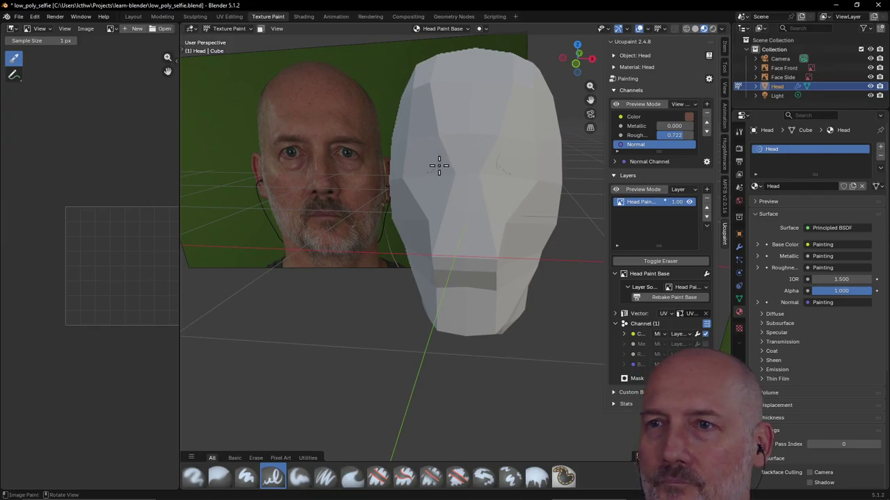
Sketch mirrored guide lines for the eyes, left eyebrow, nose and mouth.
mouse_move(436, 154)
mouse_down()
mouse_move(417, 155)
mouse_move(446, 159)
mouse_move(455, 184)
mouse_move(453, 165)
mouse_move(440, 199)
mouse_move(449, 199)
mouse_move(444, 249)
mouse_move(473, 248)
mouse_move(452, 244)
mouse_move(449, 208)
mouse_move(440, 237)
mouse_up()
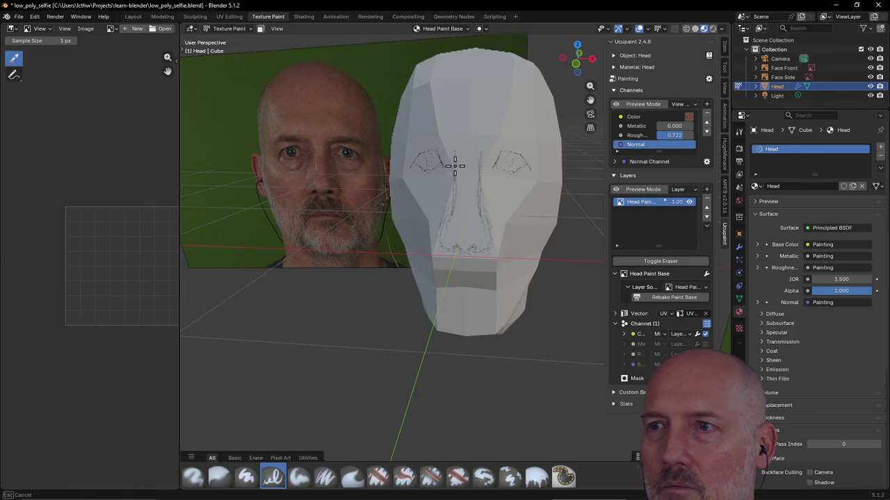
mouse_move(454, 147)
mouse_down()
mouse_move(445, 132)
mouse_move(403, 144)
mouse_up()
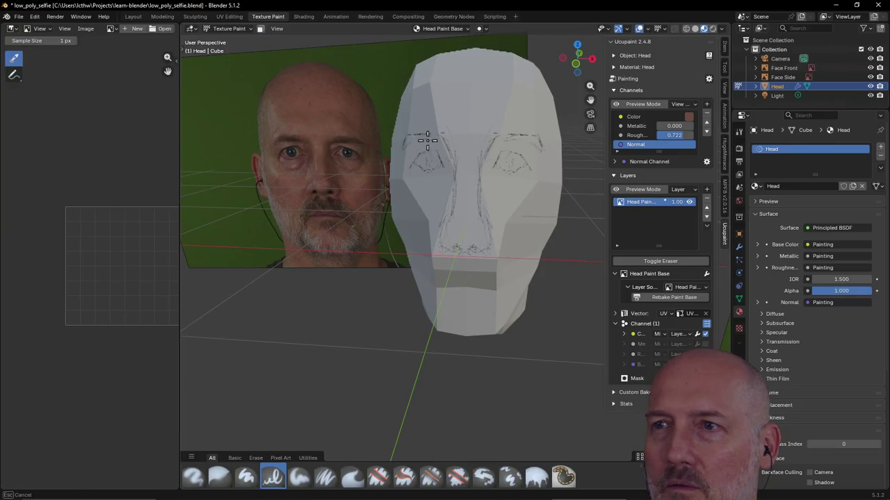
drag(439, 134, 416, 142)
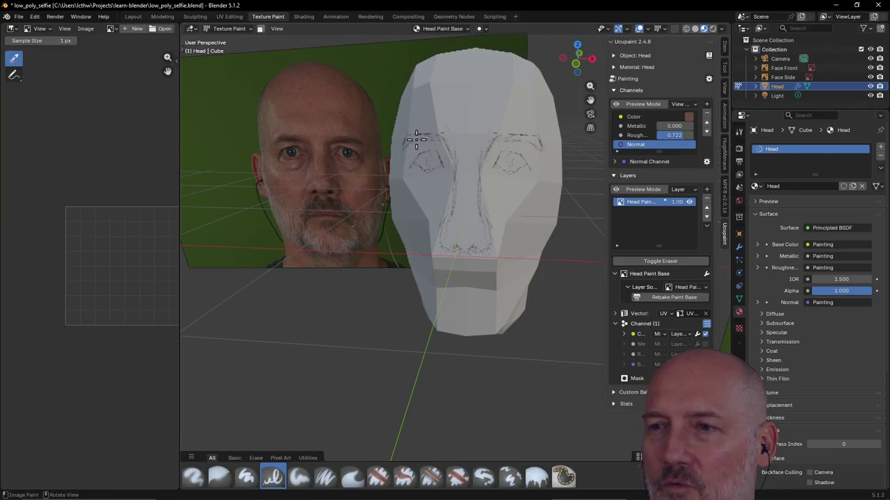
mouse_move(472, 256)
mouse_down()
mouse_move(432, 266)
mouse_move(447, 282)
mouse_up()
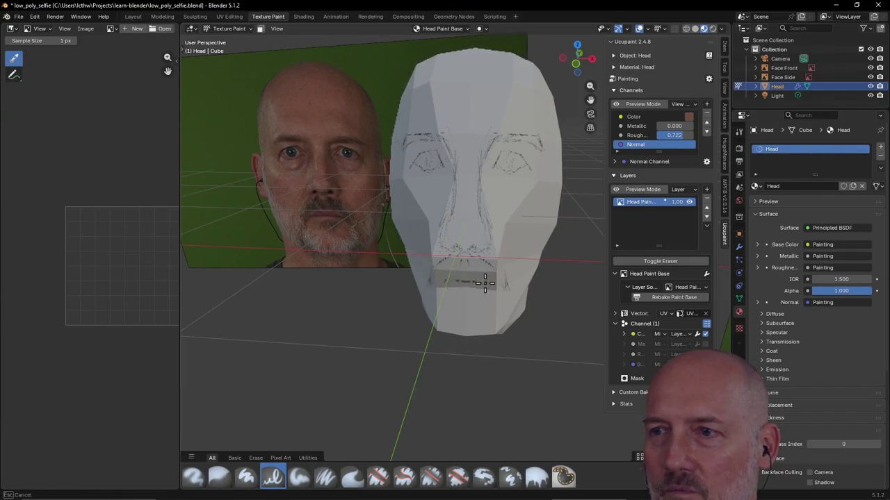
drag(466, 281, 458, 273)
drag(441, 278, 423, 276)
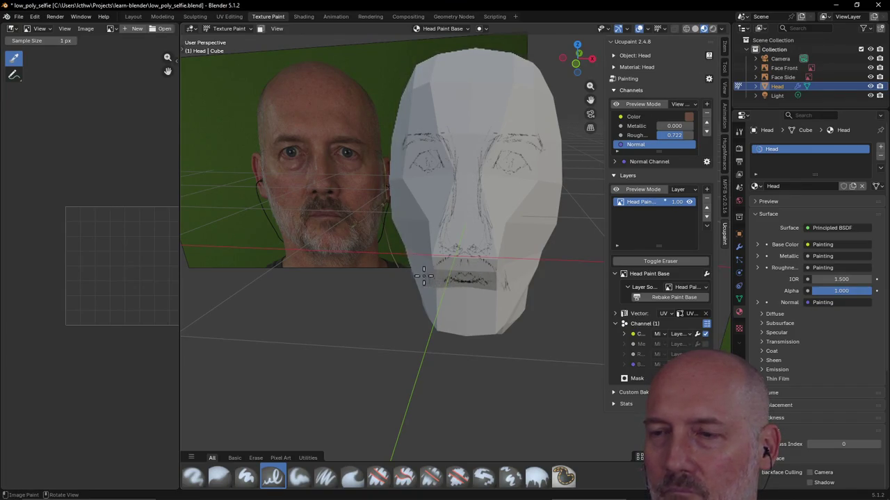
mouse_move(447, 311)
mouse_down()
mouse_move(455, 286)
mouse_move(442, 301)
mouse_move(424, 271)
mouse_move(433, 259)
mouse_up()
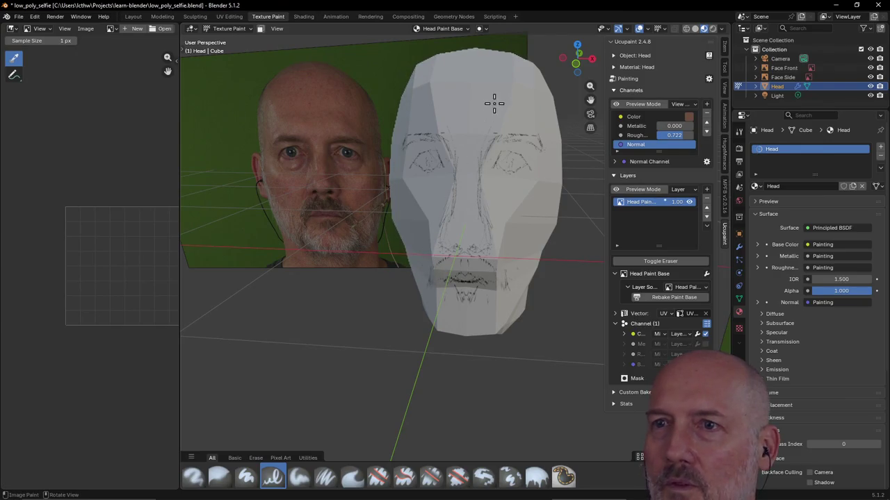
Refine the left eyebrow and eye lines, then view the head from three-quarters.
mouse_move(439, 138)
mouse_down()
mouse_move(421, 140)
mouse_move(424, 167)
mouse_move(437, 164)
mouse_move(412, 164)
mouse_move(422, 153)
mouse_up()
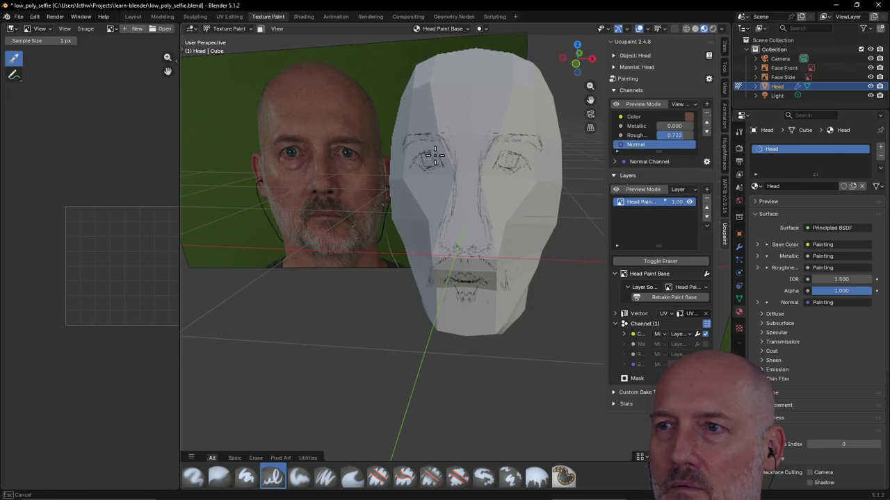
drag(435, 159, 442, 152)
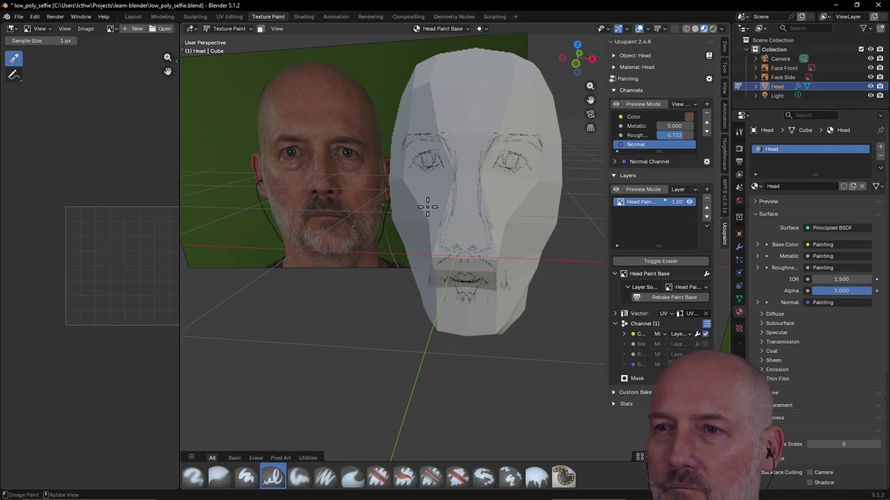
mouse_move(428, 207)
middle_down()
mouse_move(453, 174)
mouse_move(477, 171)
mouse_move(411, 146)
mouse_move(453, 135)
mouse_move(474, 159)
mouse_move(480, 153)
mouse_move(449, 199)
mouse_move(486, 188)
mouse_move(470, 242)
mouse_move(462, 241)
middle_up()
scroll(480, 152, down, 5)
Sketch ear guide marks on the head's side, orbiting to check them from several angles.
scroll(470, 242, up, 3)
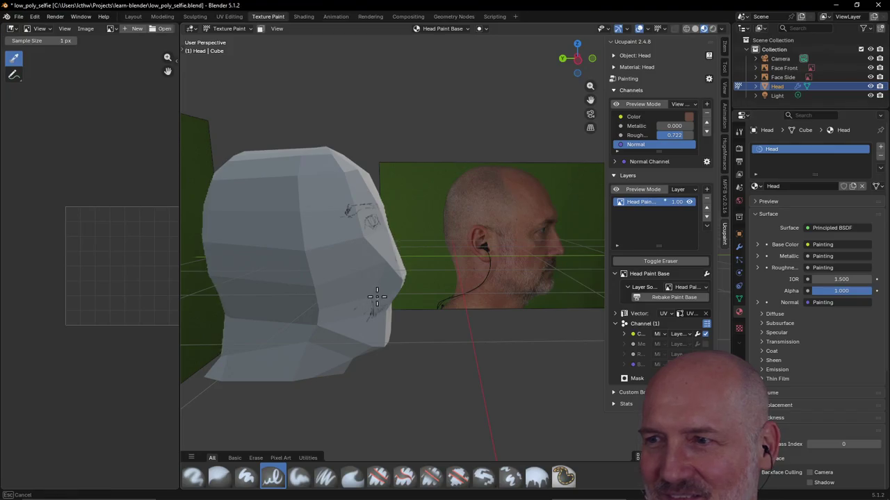
drag(372, 304, 370, 312)
mouse_move(394, 287)
middle_down()
mouse_move(415, 271)
mouse_move(403, 283)
middle_up()
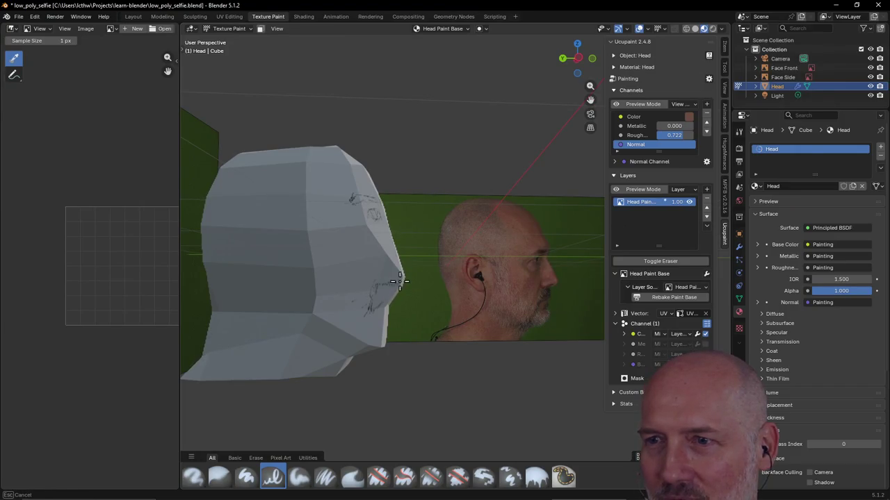
middle_drag(402, 279, 359, 296)
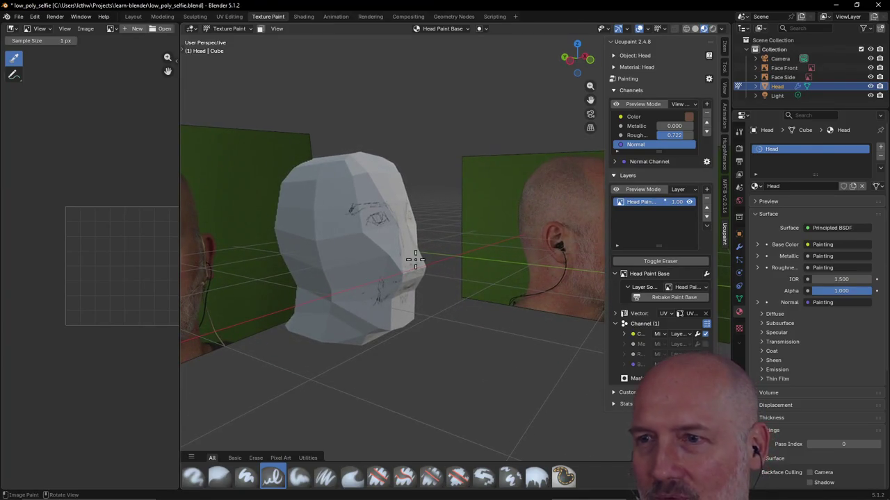
middle_drag(410, 261, 403, 262)
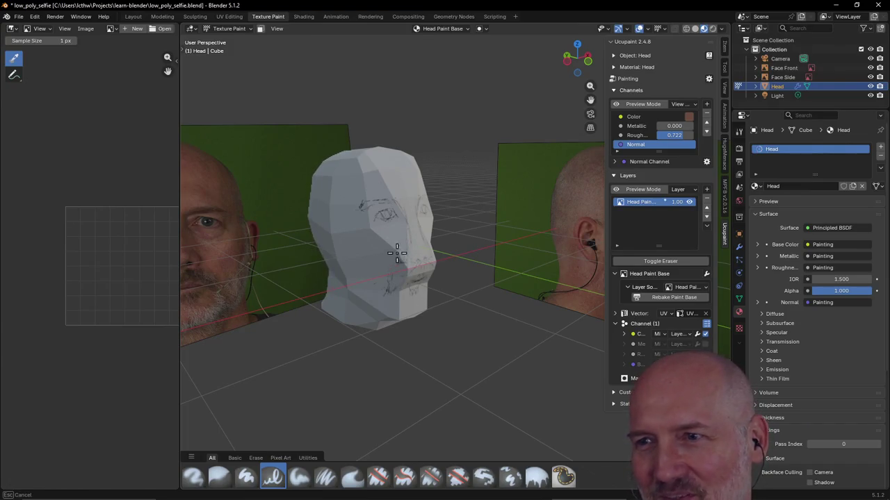
middle_drag(399, 244, 398, 259)
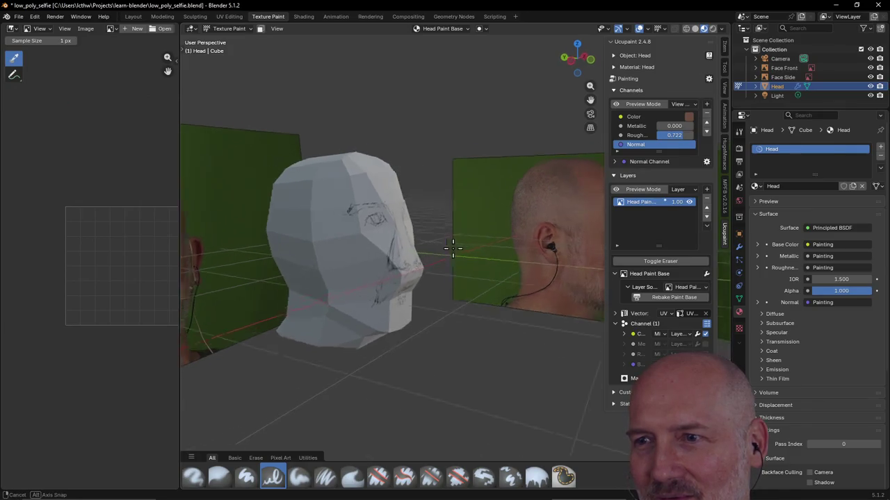
mouse_move(401, 242)
middle_down()
mouse_move(415, 239)
mouse_move(379, 293)
middle_up()
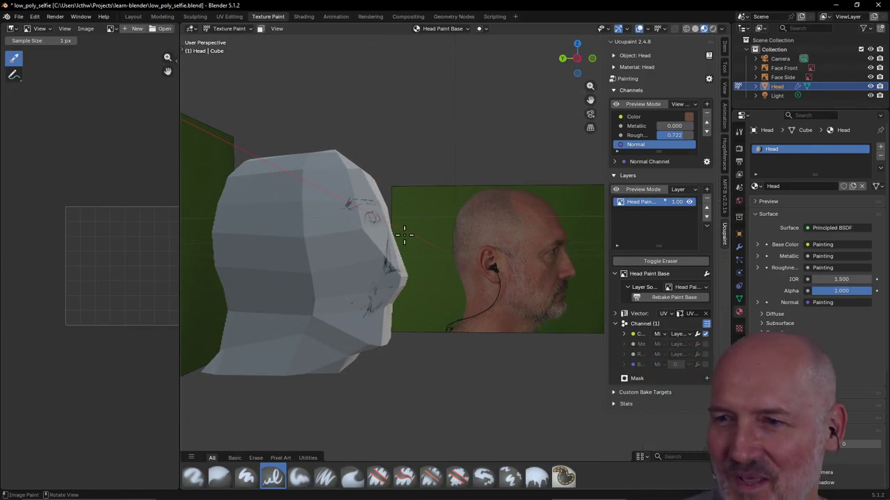
mouse_move(403, 235)
middle_down()
mouse_move(428, 318)
mouse_move(335, 353)
middle_up()
Draw guide lines down the side of the face and along the lower head and jaw.
drag(314, 328, 340, 347)
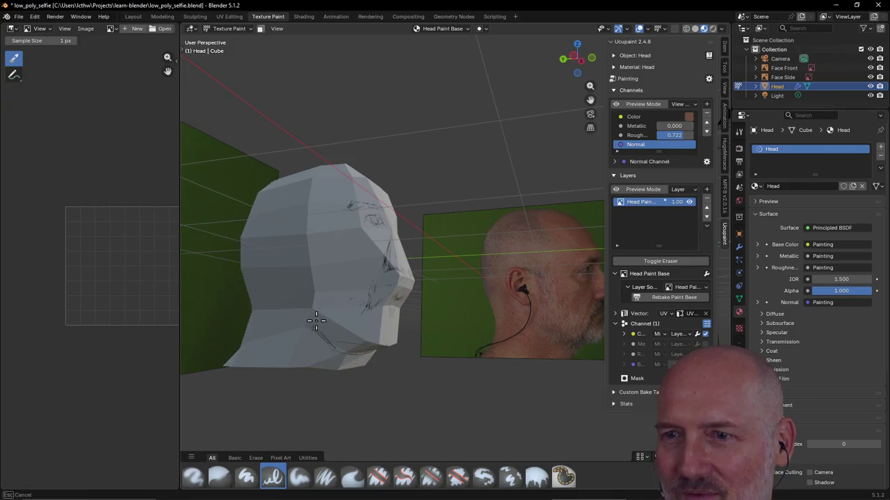
middle_drag(311, 321, 314, 280)
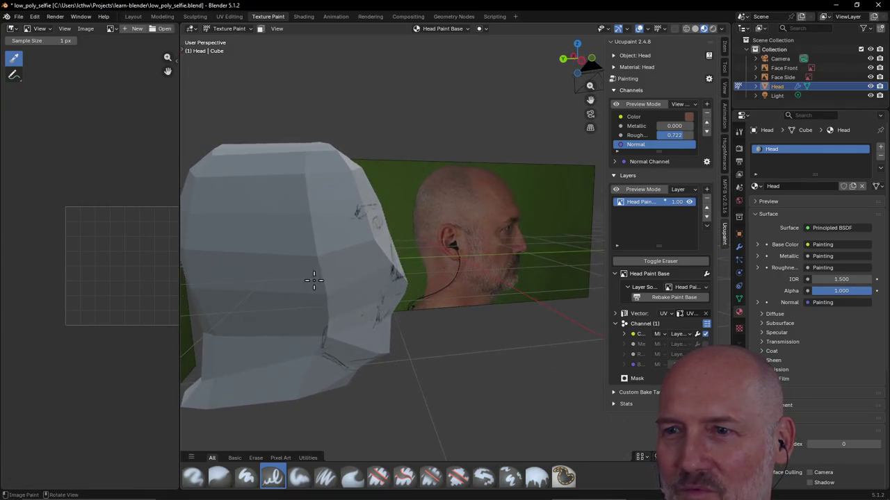
drag(308, 258, 324, 308)
drag(310, 269, 318, 247)
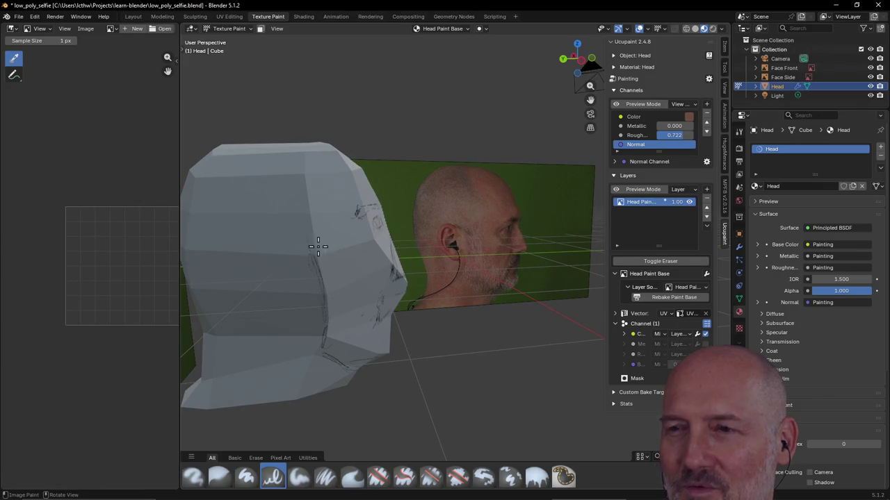
mouse_move(370, 216)
mouse_down()
mouse_move(364, 223)
mouse_move(381, 231)
mouse_move(323, 162)
mouse_move(308, 248)
mouse_up()
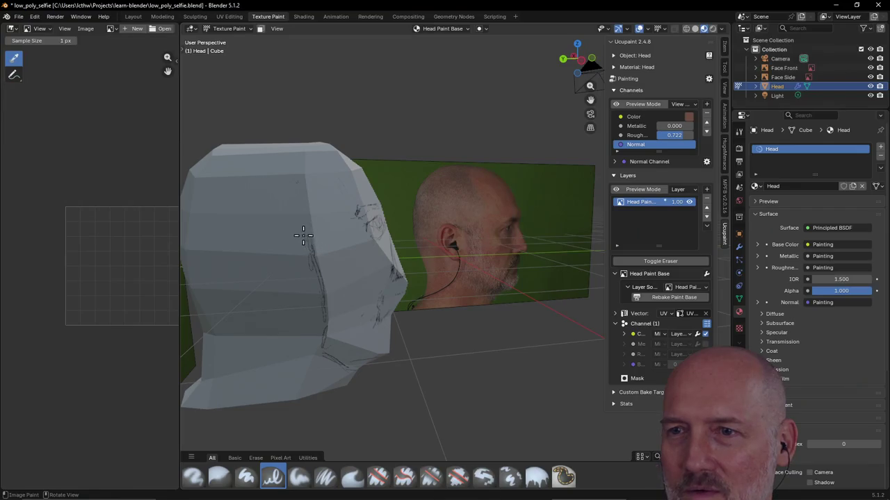
drag(258, 246, 258, 255)
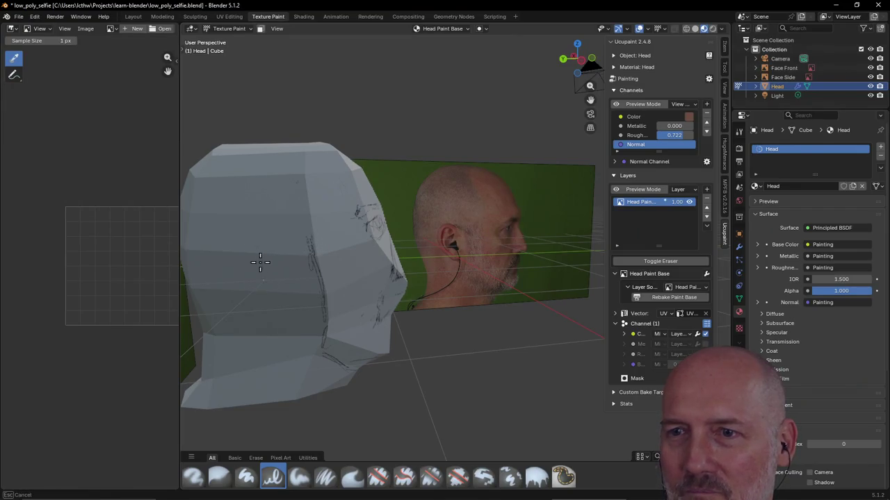
mouse_move(332, 286)
middle_down()
mouse_move(304, 282)
mouse_move(304, 258)
middle_up()
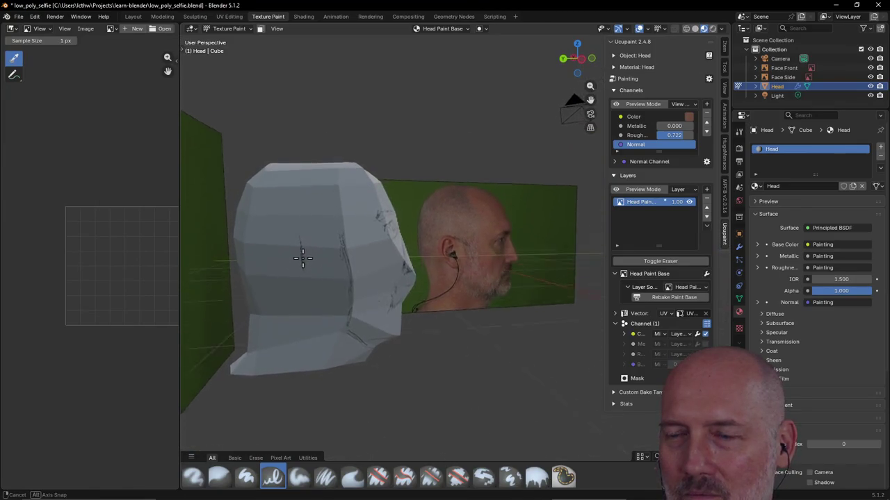
key(grave)
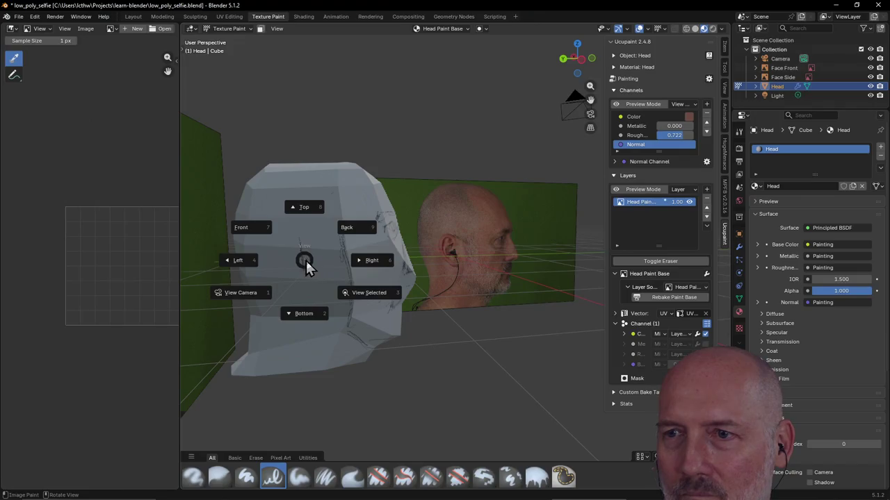
Switch to the Left orthographic view and sketch a first line on the side of the head.
click(304, 219)
key(grave)
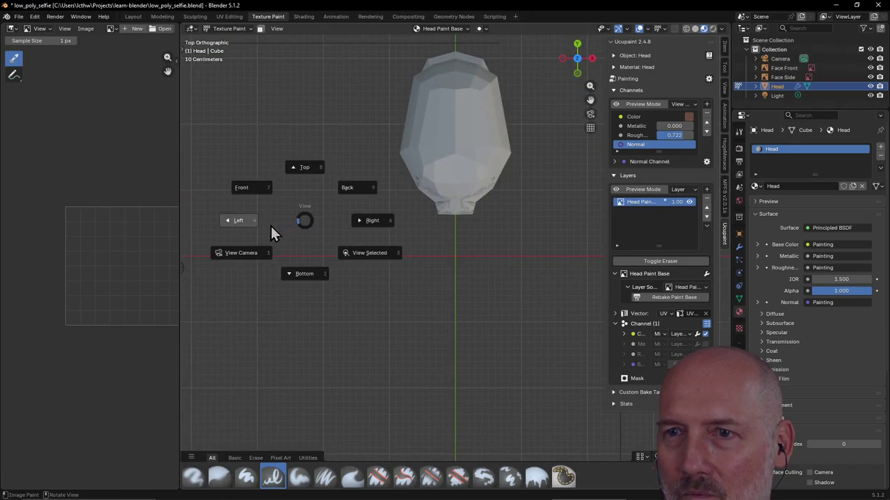
click(243, 221)
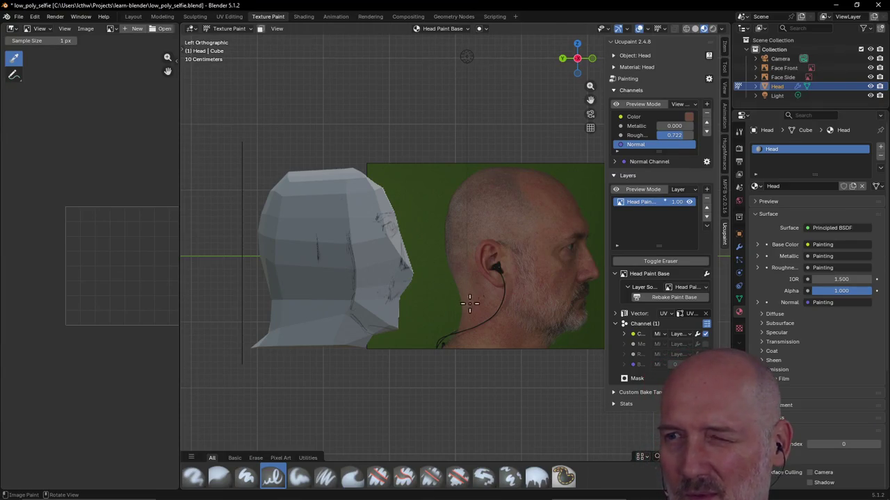
click(308, 285)
drag(308, 285, 280, 255)
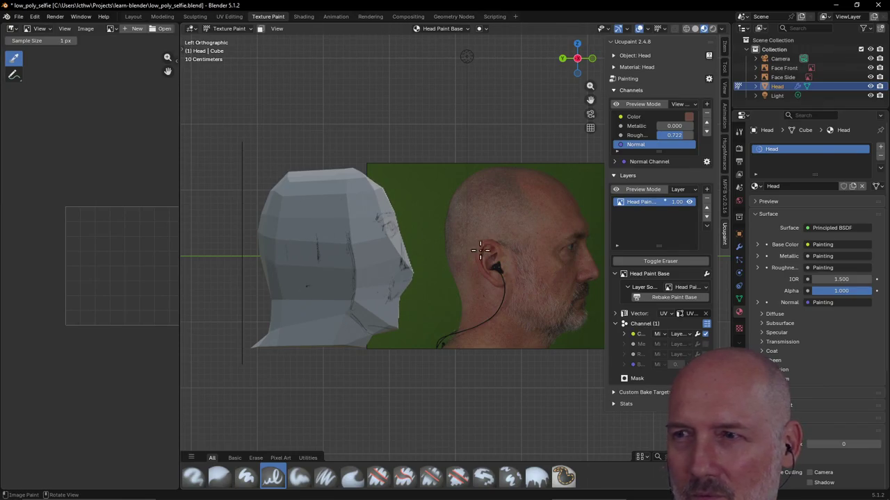
Trace the ear outline and a guide line from the top of the head against the side photo.
mouse_move(302, 234)
mouse_down()
mouse_move(294, 237)
mouse_move(295, 276)
mouse_move(318, 278)
mouse_move(301, 226)
mouse_move(310, 259)
mouse_move(308, 248)
mouse_move(300, 266)
mouse_move(307, 248)
mouse_up()
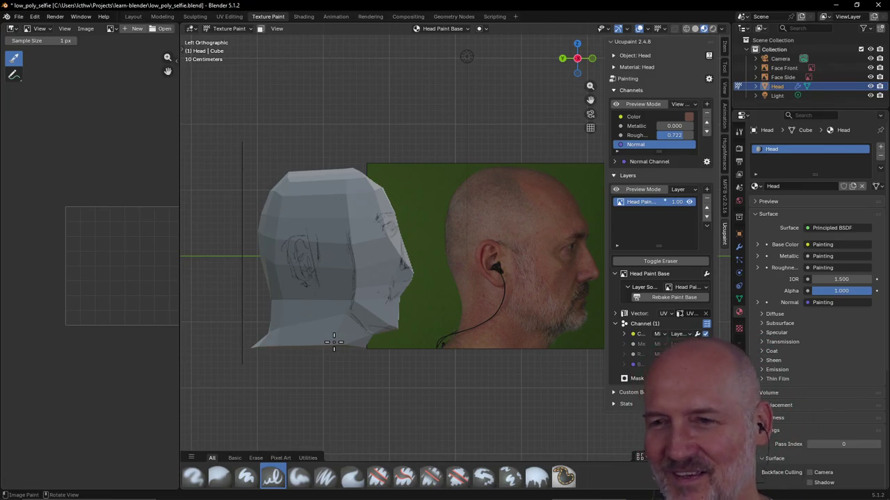
mouse_move(322, 295)
mouse_down()
mouse_move(316, 310)
mouse_move(321, 299)
mouse_up()
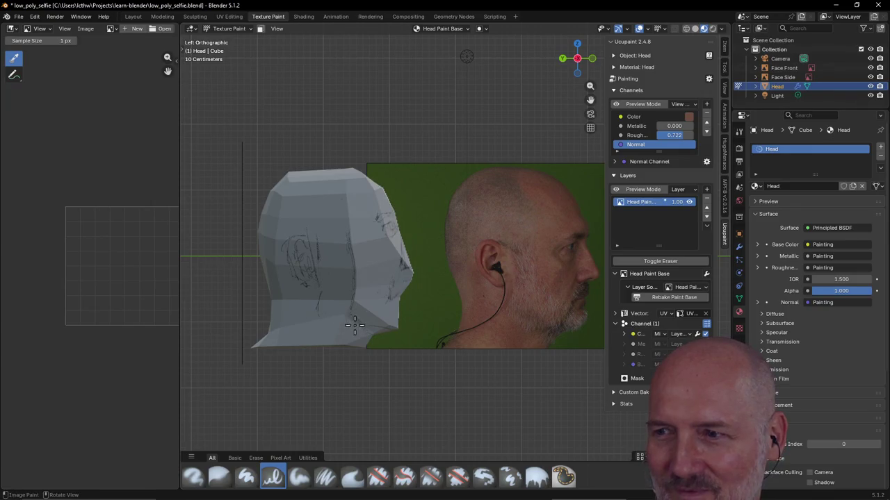
drag(314, 304, 319, 280)
mouse_move(316, 241)
mouse_down()
mouse_move(296, 227)
mouse_move(305, 221)
mouse_up()
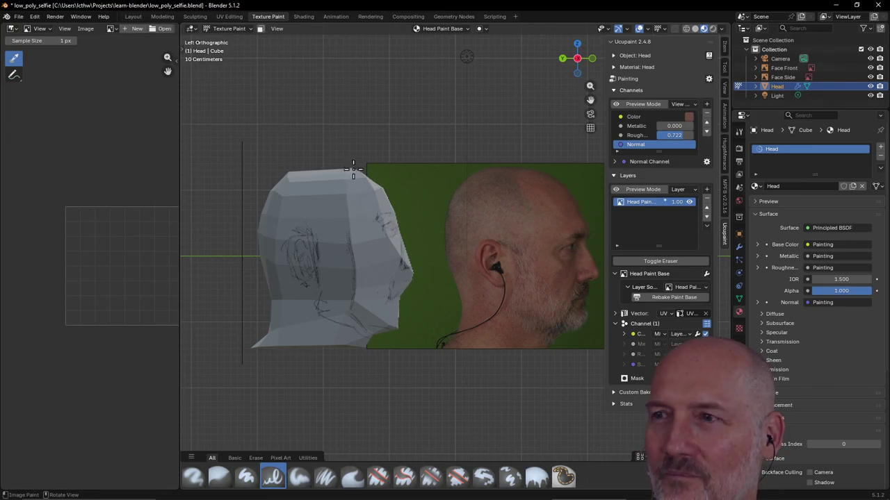
drag(354, 167, 351, 175)
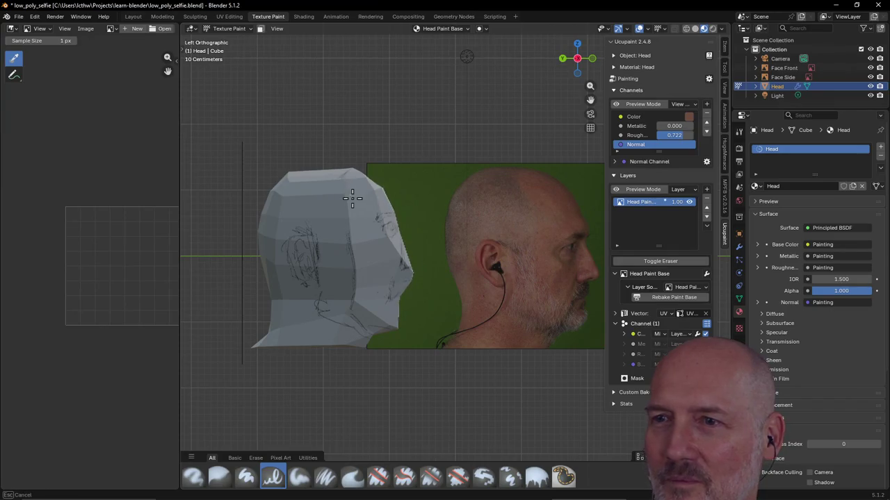
drag(351, 231, 351, 213)
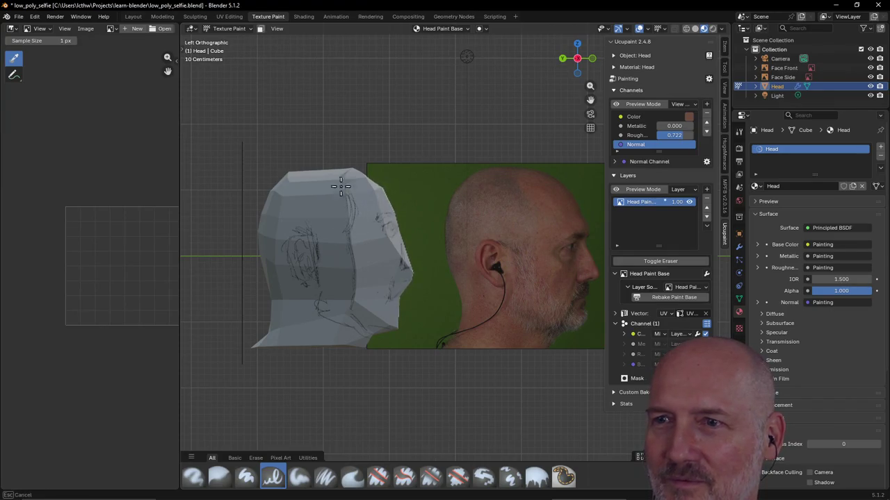
drag(345, 178, 345, 180)
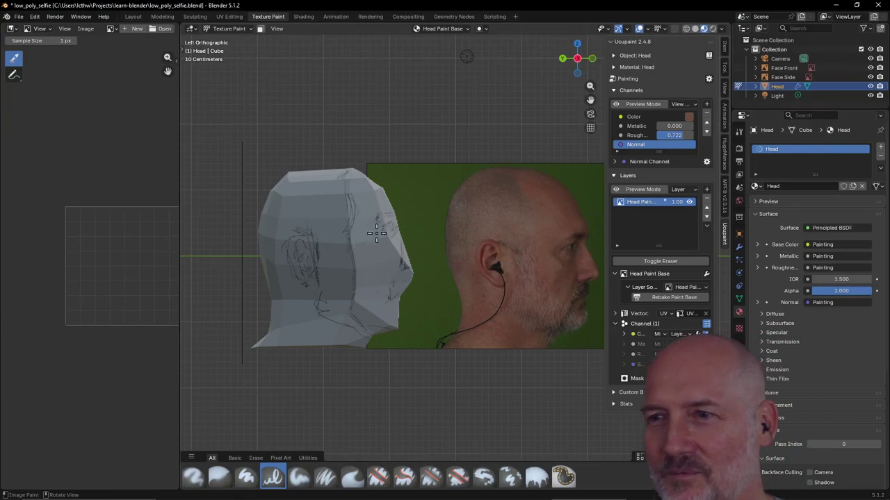
Orbit back into a perspective view of the head and photo planes.
scroll(436, 240, down, 3)
mouse_move(435, 240)
middle_down()
mouse_move(466, 276)
mouse_move(494, 276)
mouse_move(389, 258)
mouse_move(453, 276)
mouse_move(482, 265)
middle_up()
scroll(465, 277, up, 2)
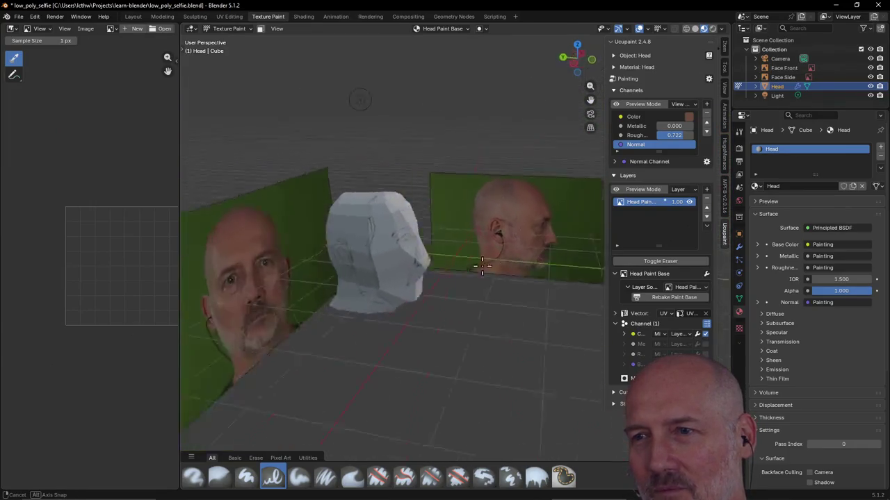
middle_drag(481, 266, 472, 280)
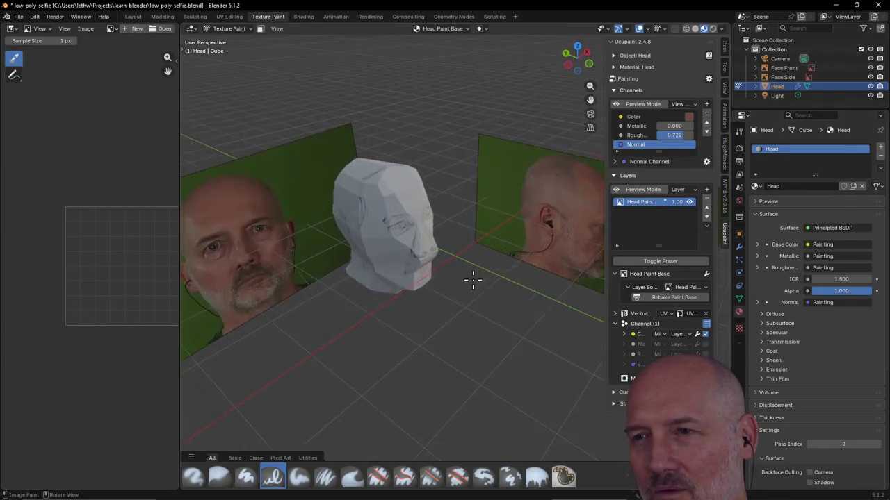
scroll(472, 280, up, 4)
mouse_move(383, 261)
middle_down()
mouse_move(342, 253)
mouse_move(456, 254)
mouse_move(424, 260)
mouse_move(546, 278)
mouse_move(558, 260)
mouse_move(476, 230)
middle_up()
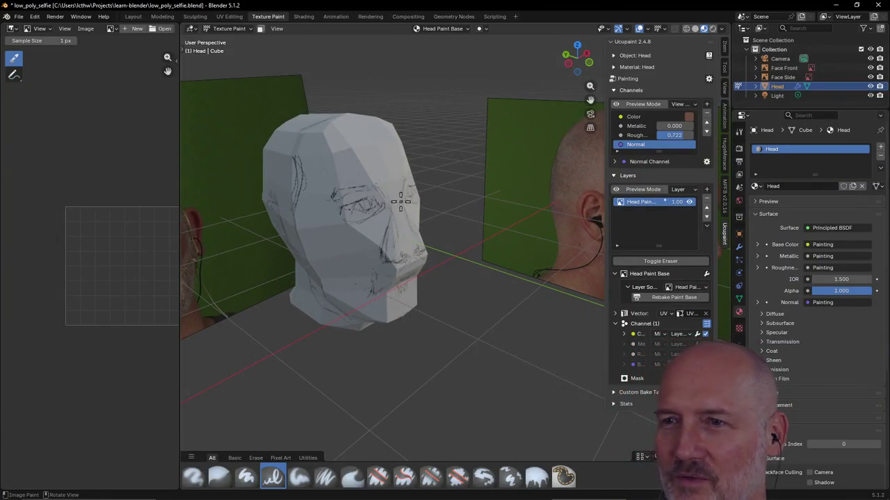
middle_drag(400, 201, 445, 212)
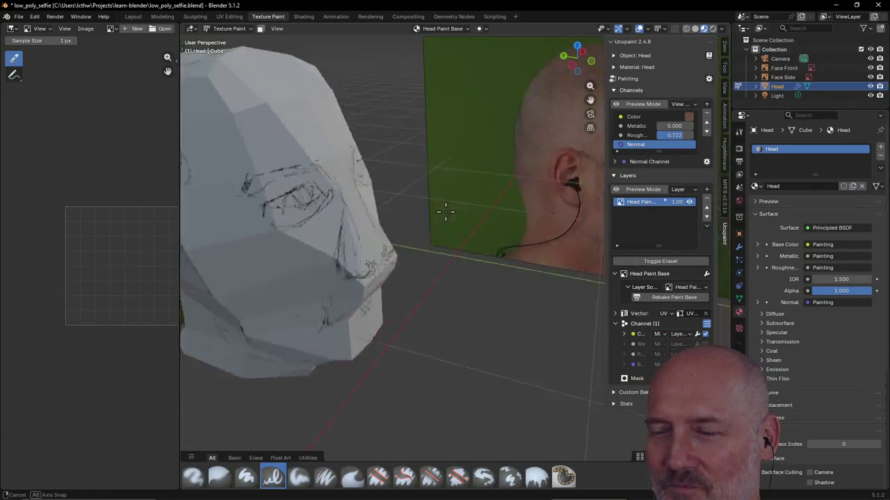
mouse_move(445, 211)
middle_down()
mouse_move(381, 200)
mouse_move(398, 202)
middle_up()
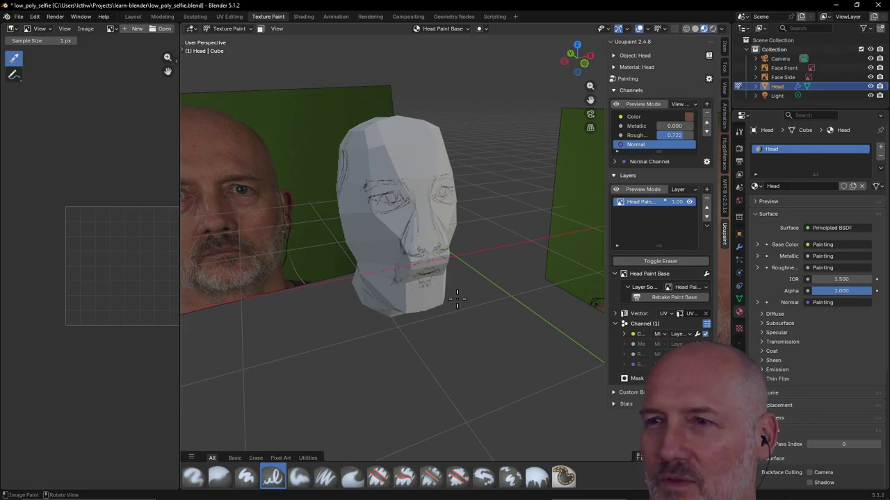
middle_drag(373, 217, 373, 227)
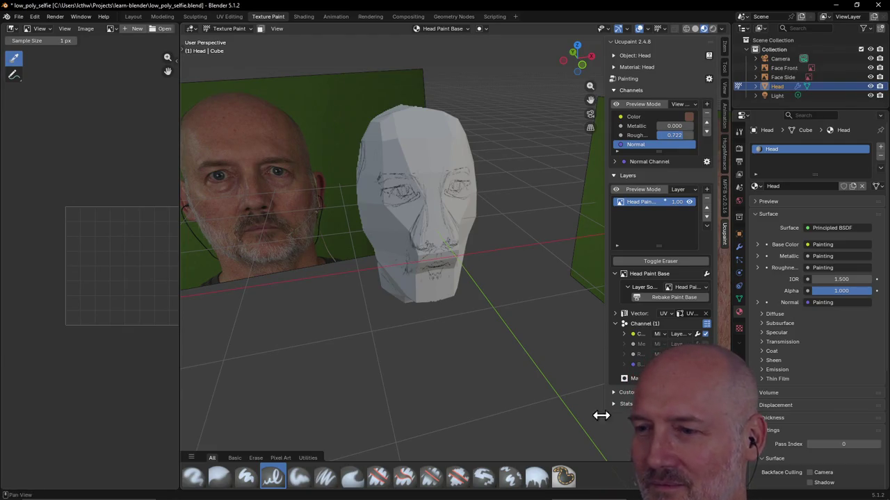
click(688, 117)
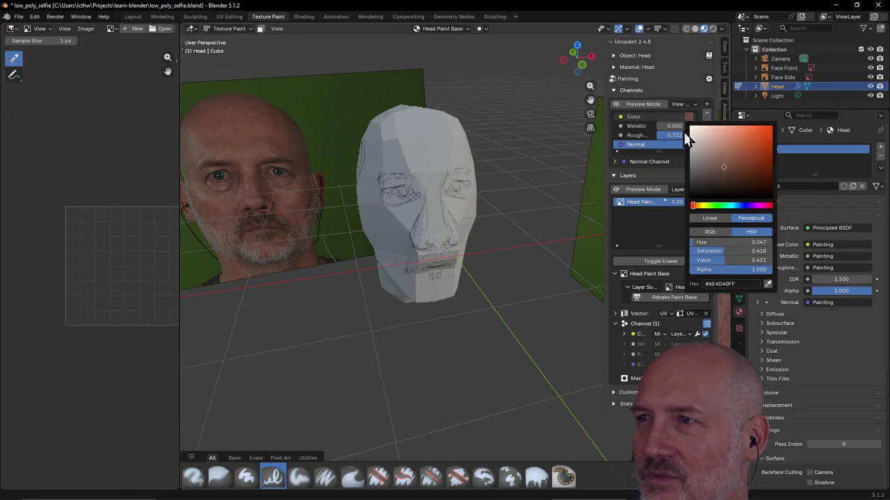
Show Head Paint Base in the image editor, switch it to Annotate, and expand the Color channel settings.
click(689, 118)
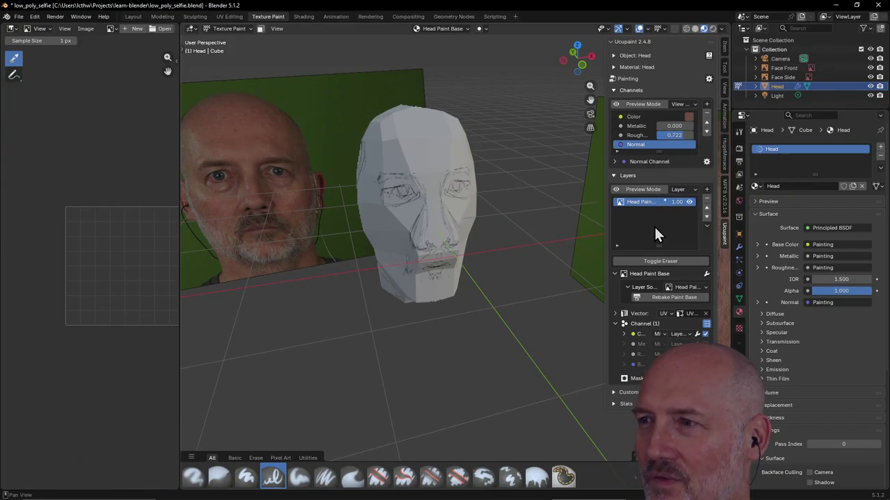
click(645, 201)
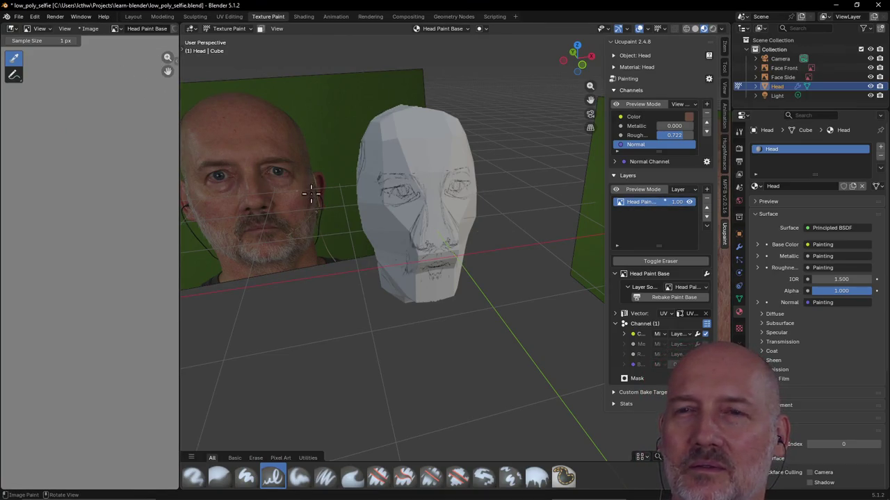
click(14, 74)
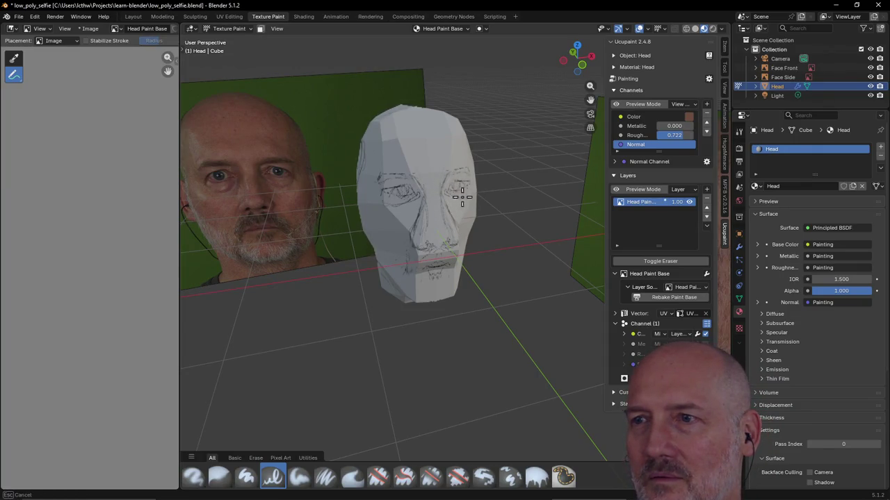
drag(471, 189, 470, 192)
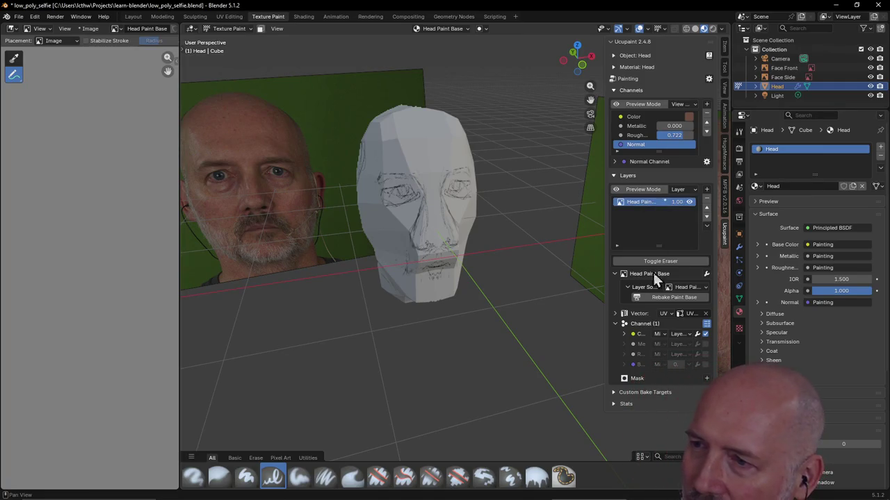
click(625, 334)
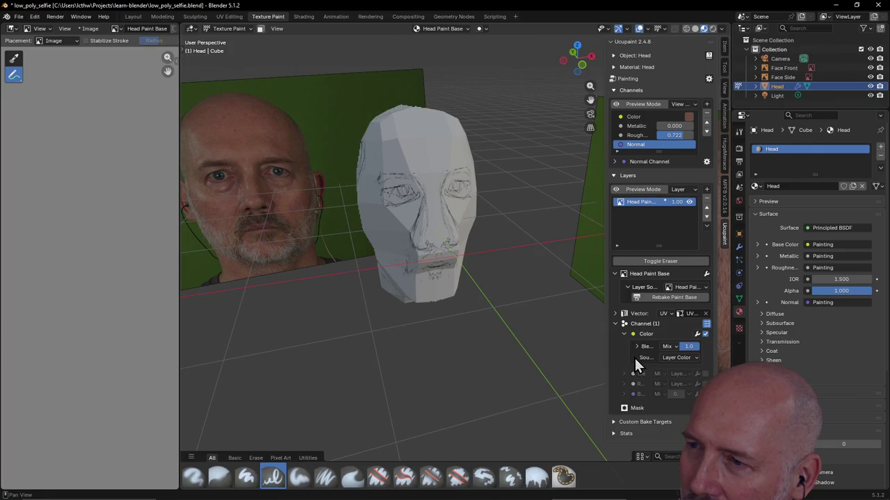
click(695, 356)
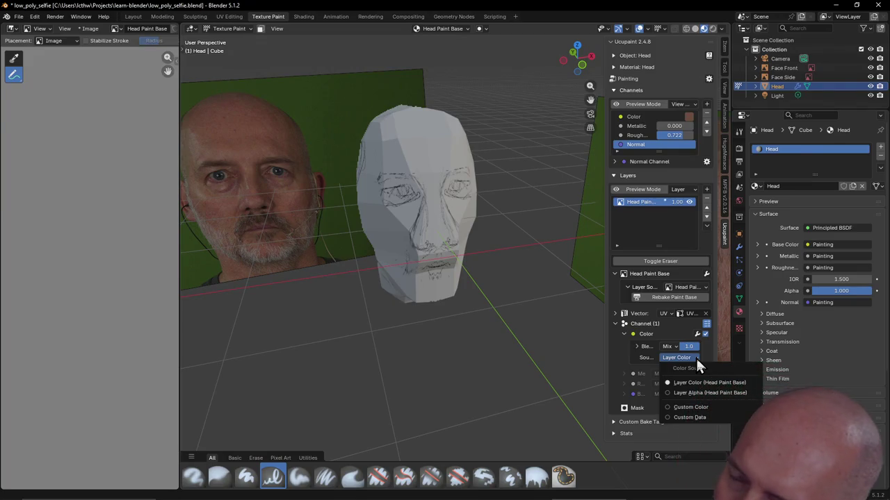
click(667, 407)
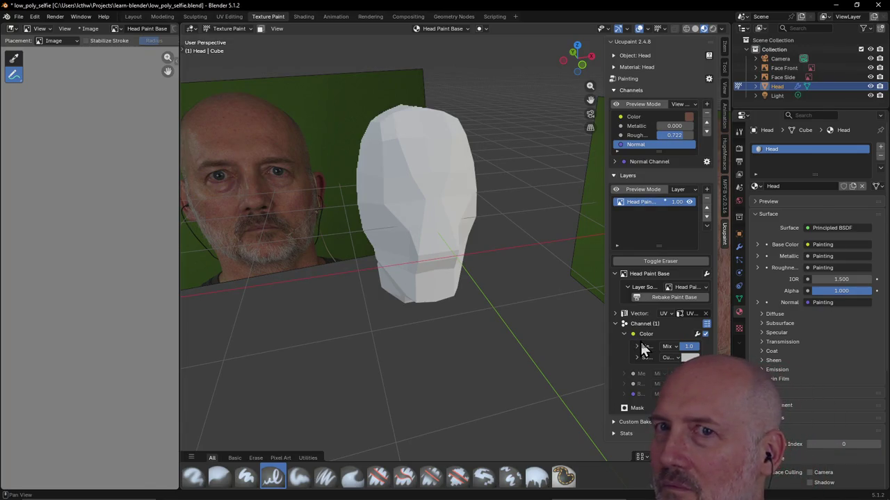
click(688, 358)
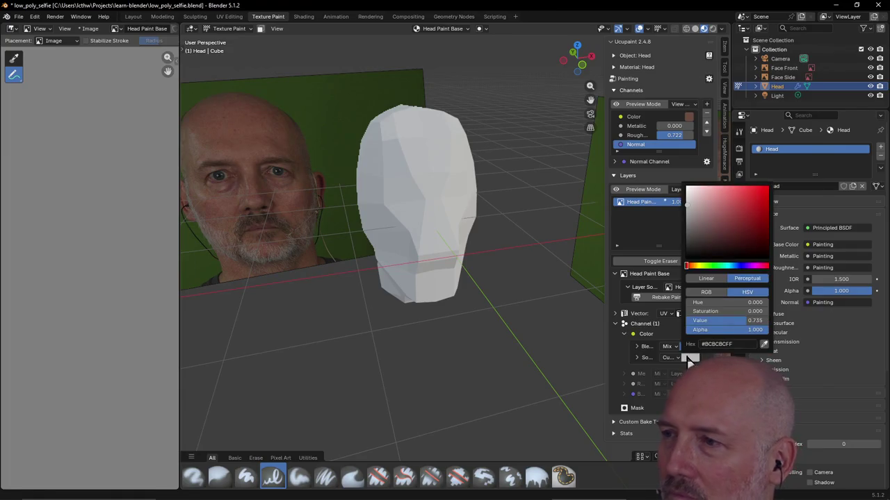
drag(735, 214, 748, 214)
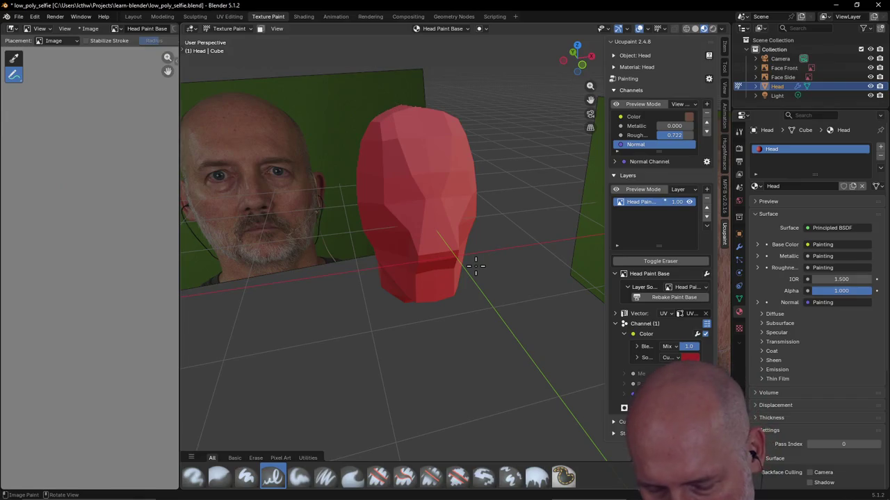
key(ctrl+z)
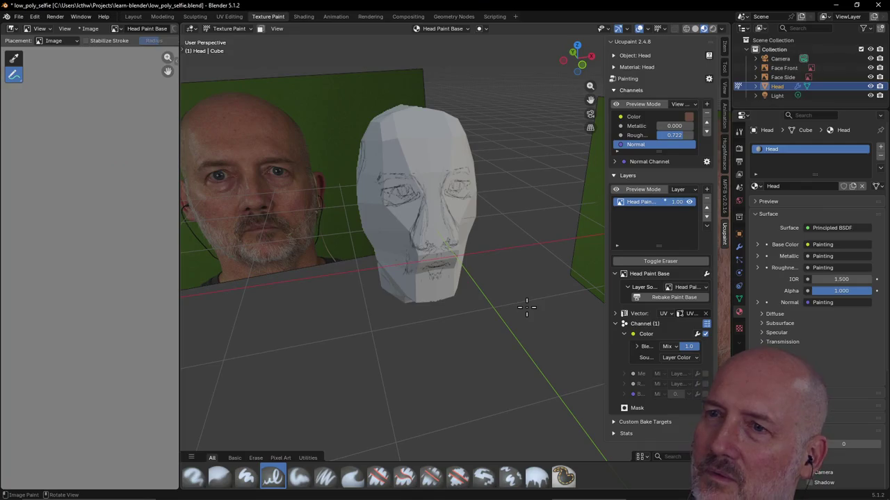
scroll(430, 214, up, 4)
Close the image editor via Area Options > Close Area so the 3D viewport fills the workspace.
scroll(425, 212, up, 1)
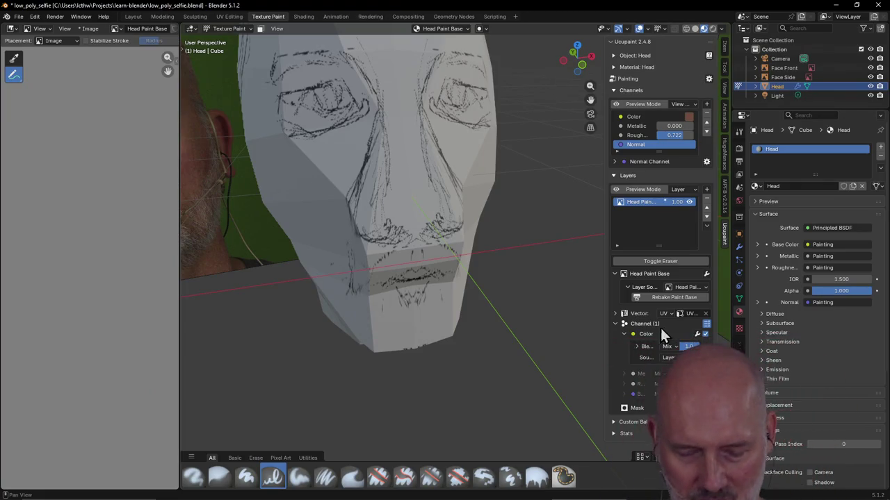
middle_drag(598, 306, 606, 274)
scroll(519, 244, down, 5)
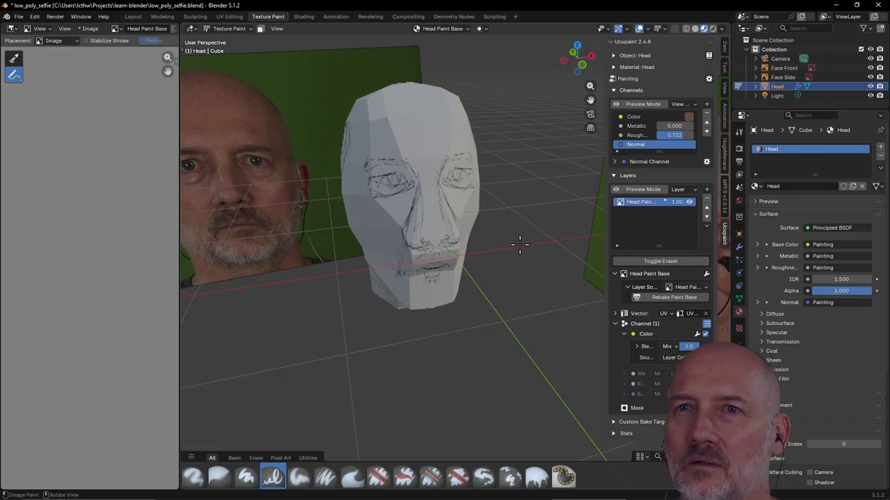
click(173, 61)
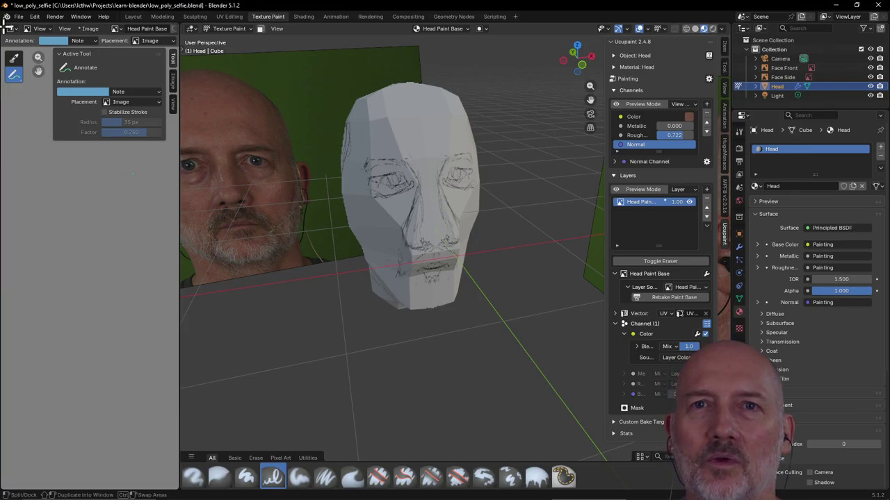
click(14, 29)
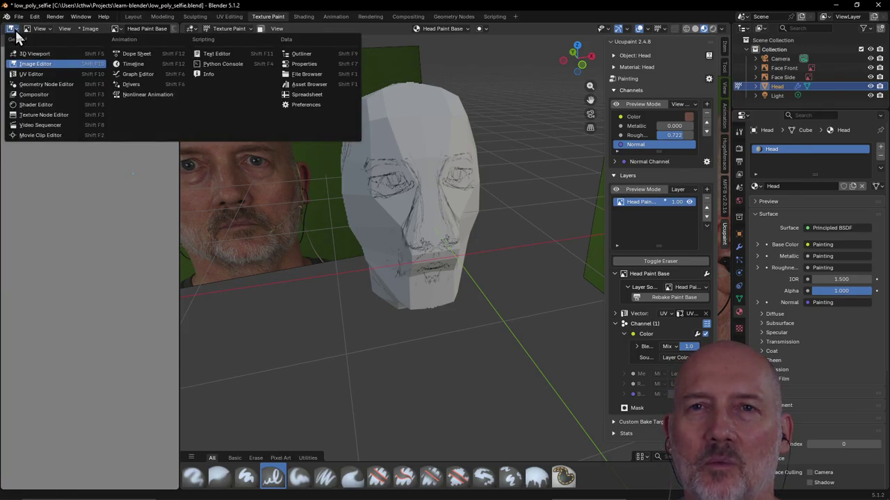
click(8, 29)
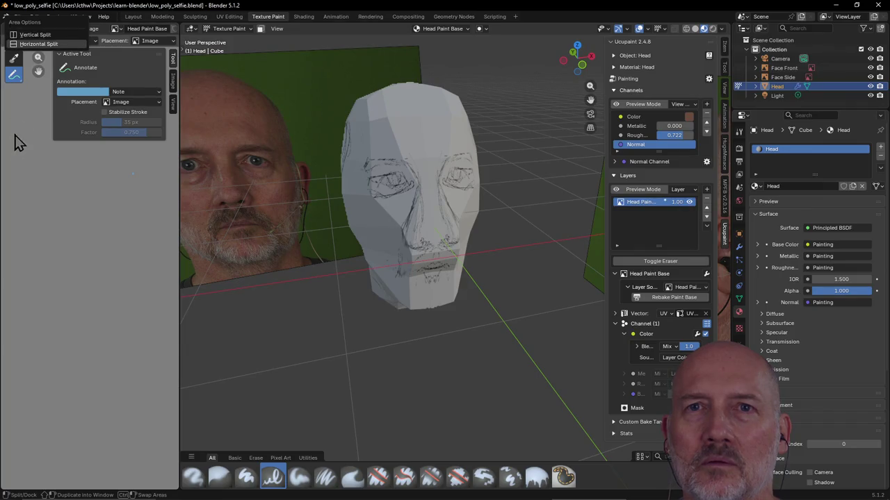
right_click(4, 32)
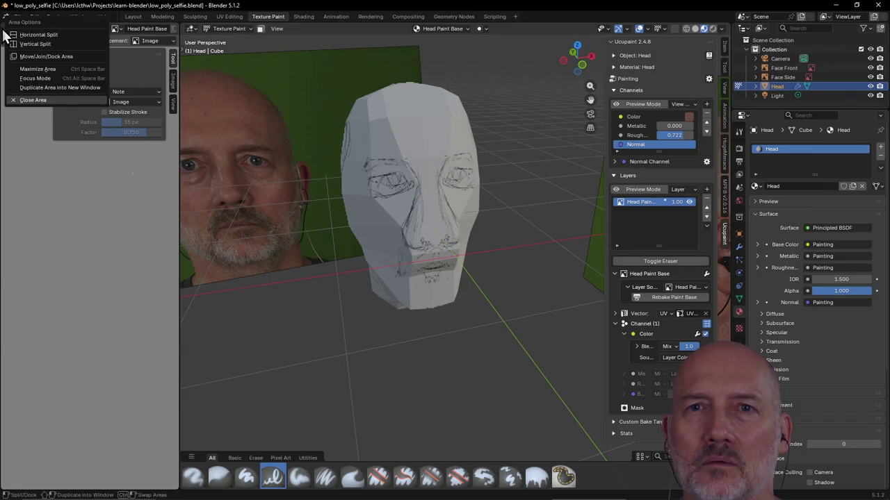
click(22, 99)
mouse_move(297, 201)
middle_down()
mouse_move(316, 167)
mouse_move(308, 177)
middle_up()
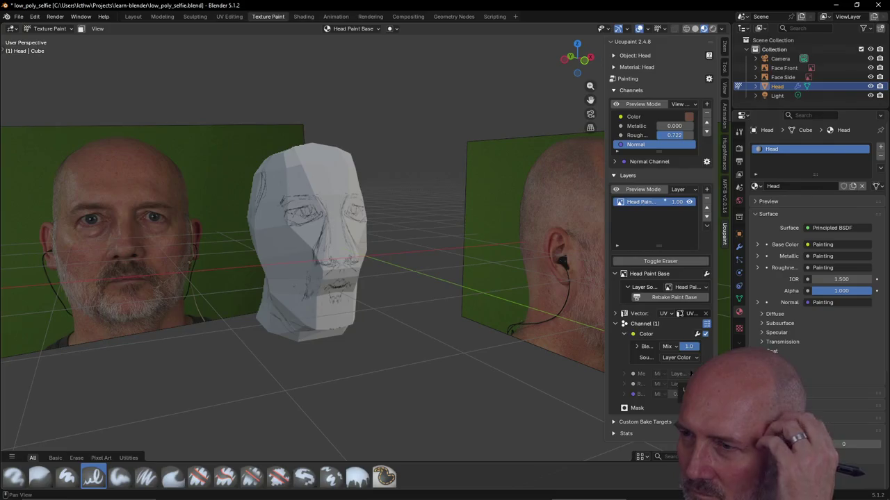
Collapse the Channel and Vector subpanels and orbit around the sketched head.
click(615, 324)
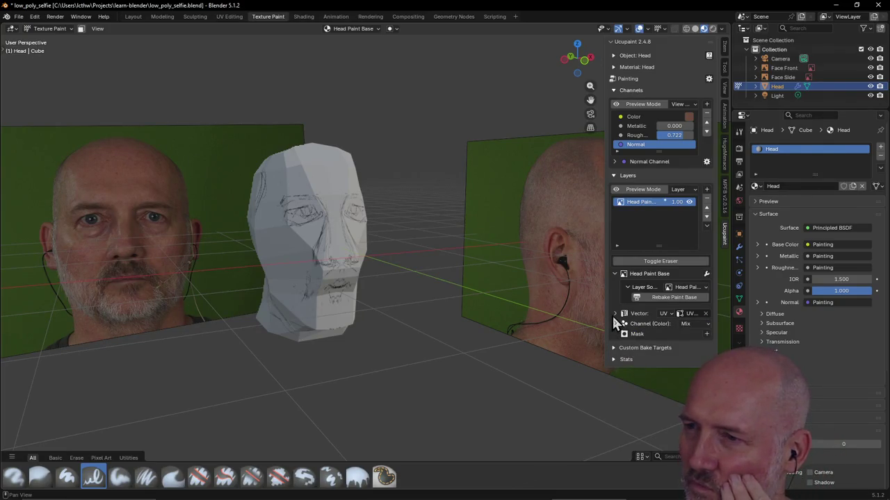
click(615, 313)
click(616, 313)
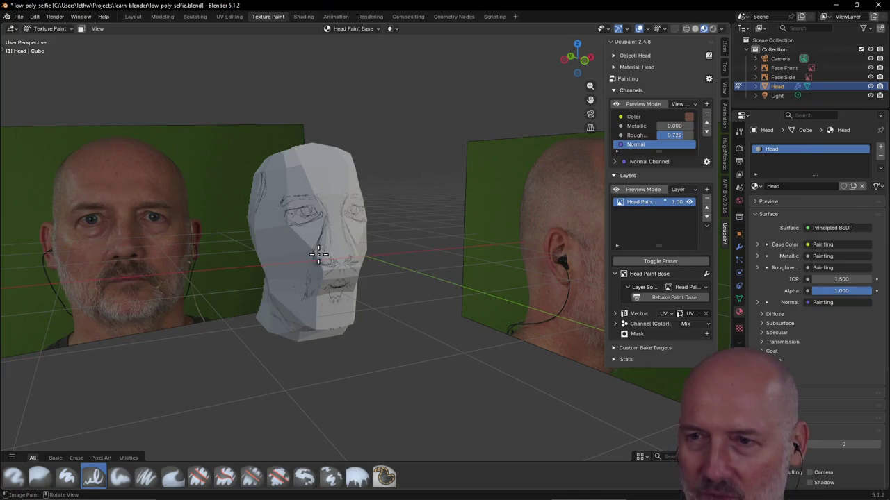
middle_drag(318, 254, 290, 287)
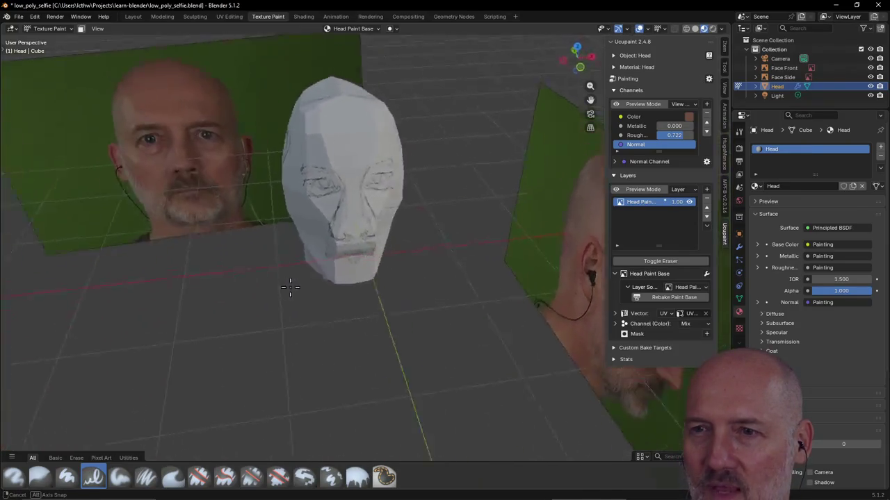
mouse_move(290, 287)
middle_down()
mouse_move(387, 258)
mouse_move(434, 213)
mouse_move(320, 235)
mouse_move(297, 259)
mouse_move(294, 245)
mouse_move(257, 272)
mouse_move(213, 280)
mouse_move(292, 234)
mouse_move(328, 201)
mouse_move(367, 195)
middle_up()
scroll(383, 253, up, 2)
scroll(298, 259, down, 2)
scroll(287, 258, up, 2)
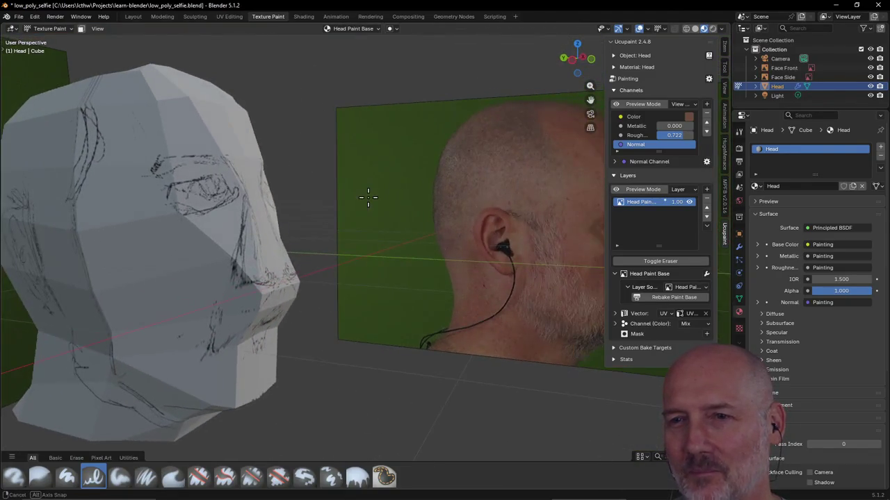
scroll(302, 278, up, 2)
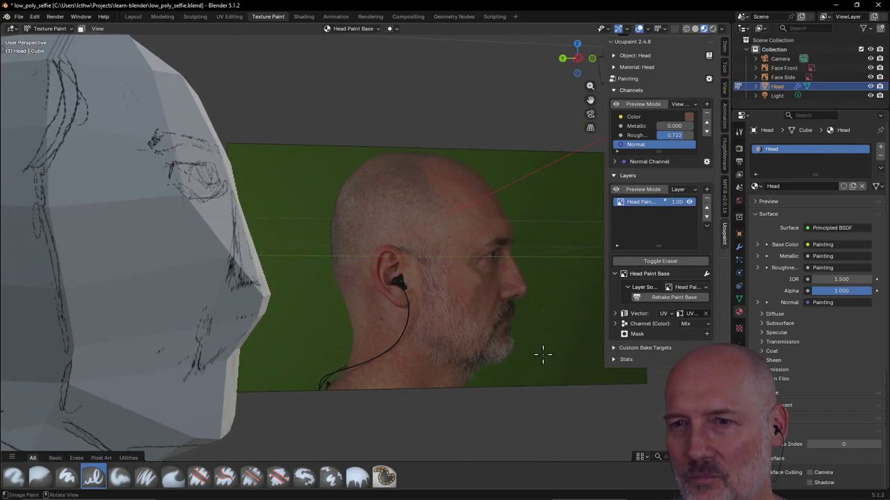
Review the guide lines from front, low, top and side angles, then switch to UV Editing.
mouse_move(354, 285)
middle_down()
mouse_move(246, 308)
mouse_move(276, 319)
middle_up()
scroll(246, 310, down, 3)
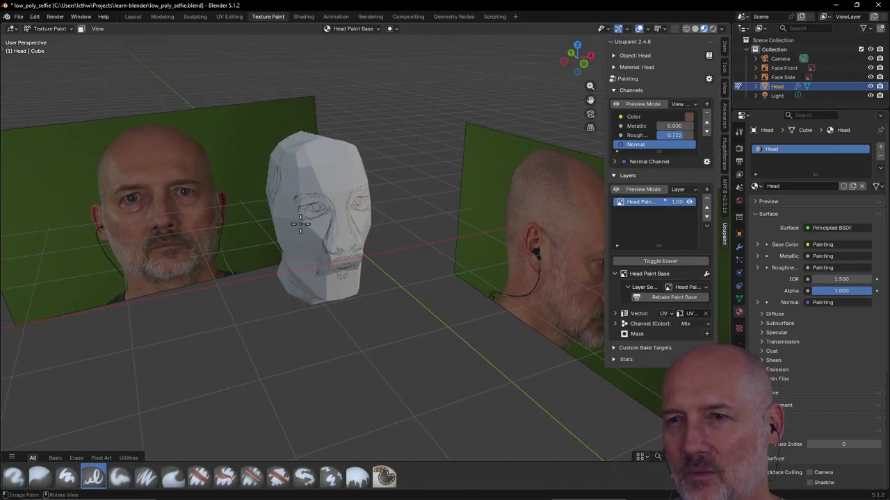
middle_drag(300, 223, 296, 186)
middle_drag(284, 216, 286, 285)
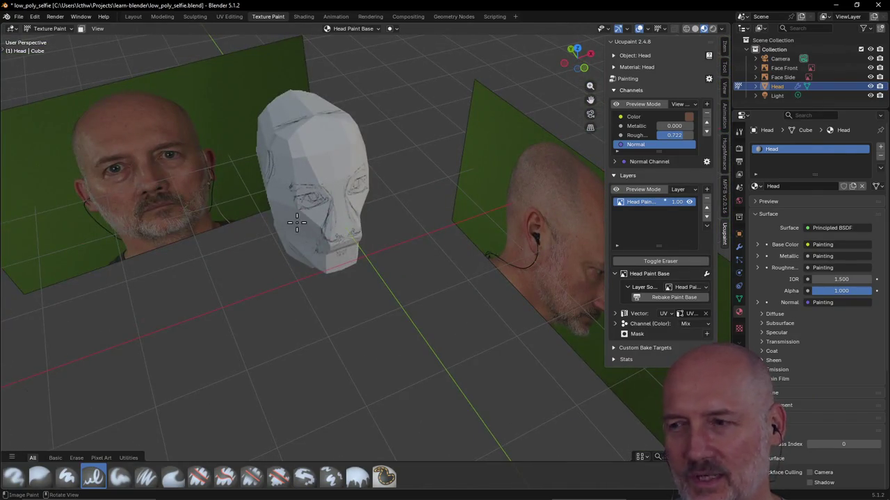
mouse_move(283, 186)
middle_down()
mouse_move(338, 173)
mouse_move(287, 101)
mouse_move(317, 143)
mouse_move(352, 149)
mouse_move(266, 143)
mouse_move(317, 139)
mouse_move(302, 183)
mouse_move(285, 173)
mouse_move(323, 149)
mouse_move(298, 149)
mouse_move(329, 135)
mouse_move(327, 144)
middle_up()
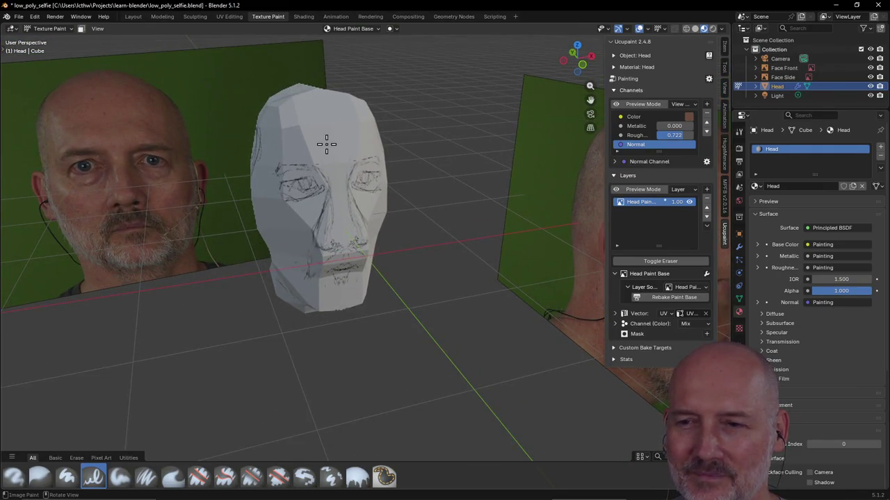
scroll(326, 144, up, 2)
scroll(326, 144, down, 1)
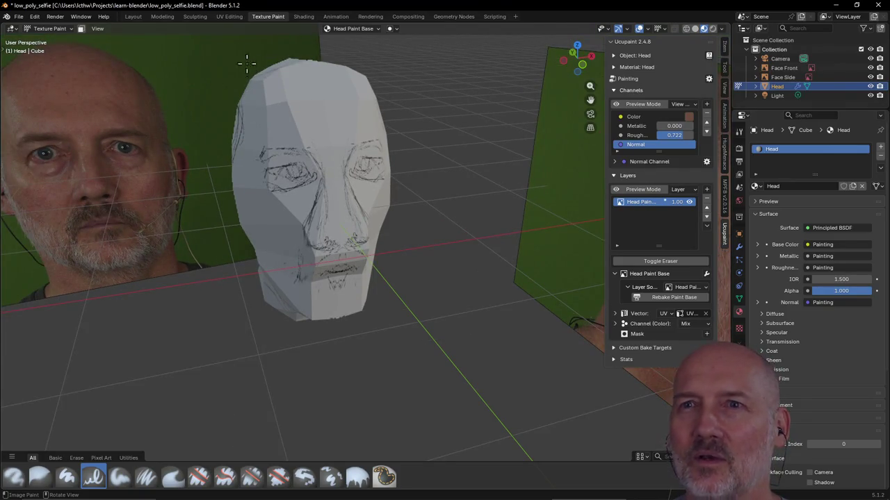
click(229, 17)
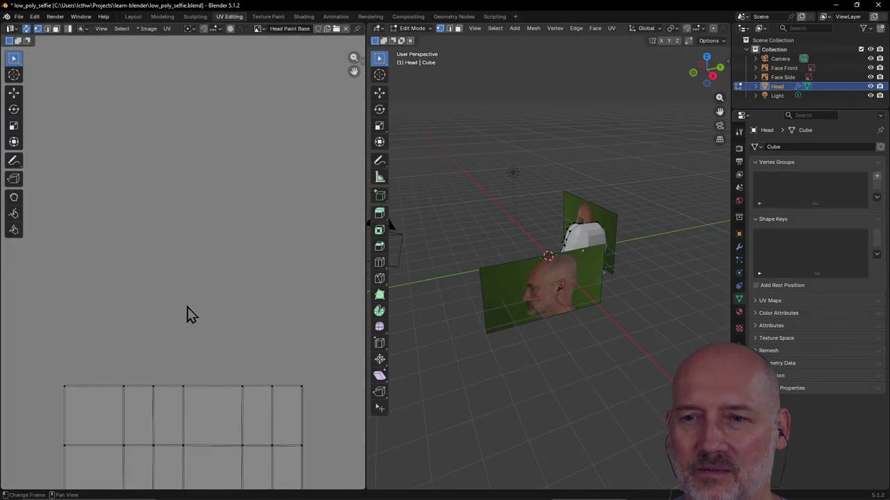
Zoom and centre the pencil-sketched UV islands in the UV editor.
scroll(191, 314, down, 4)
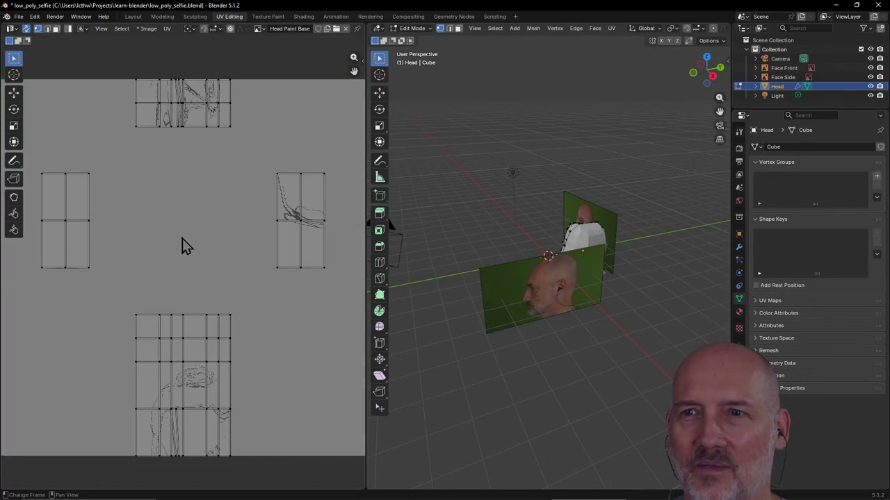
scroll(181, 229, up, 1)
scroll(180, 229, up, 1)
scroll(181, 229, down, 1)
mouse_move(181, 228)
middle_down()
mouse_move(181, 196)
mouse_move(391, 253)
middle_up()
Turn and zoom the mesh view to face the head, then return to Texture Paint.
mouse_move(430, 224)
middle_down()
mouse_move(570, 227)
mouse_move(510, 194)
mouse_move(527, 196)
middle_up()
scroll(569, 227, up, 2)
scroll(568, 227, up, 2)
scroll(261, 212, down, 2)
scroll(259, 210, up, 1)
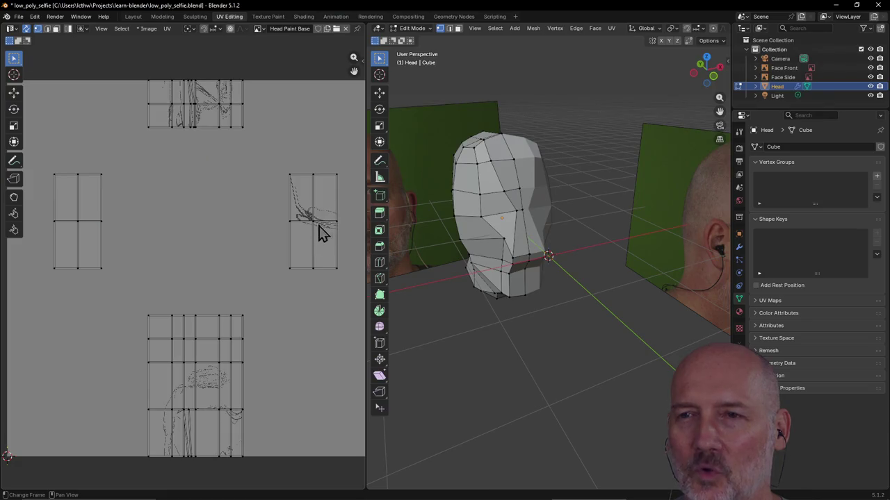
click(267, 16)
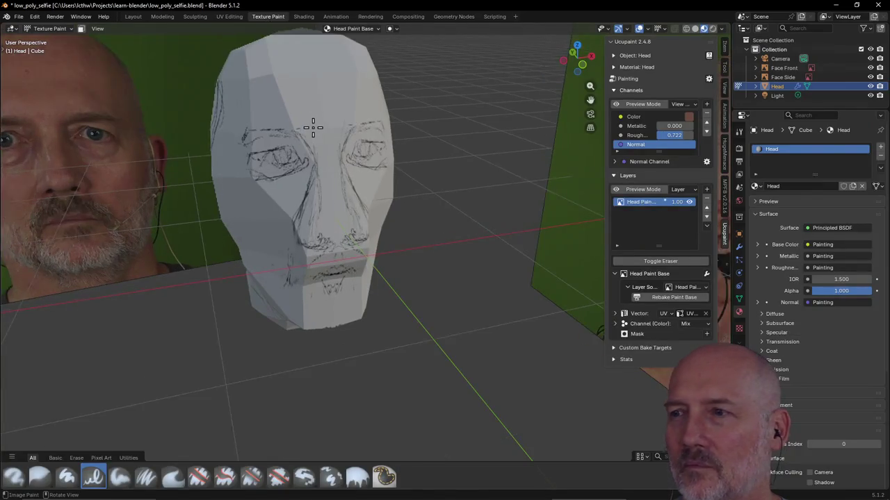
Orbit around the sketched head to view it and both photos more frontally.
middle_drag(324, 132, 339, 126)
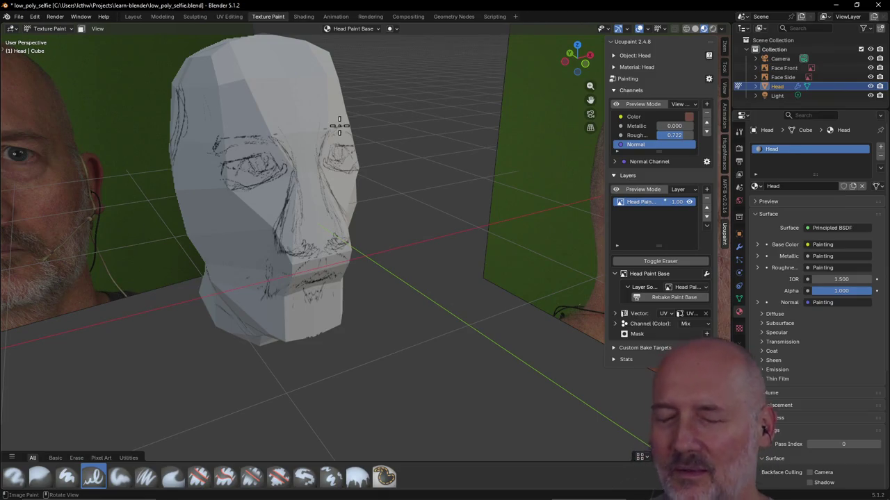
mouse_move(327, 104)
middle_down()
mouse_move(347, 159)
mouse_move(375, 153)
mouse_move(347, 150)
mouse_move(387, 135)
mouse_move(330, 195)
mouse_move(308, 174)
mouse_move(419, 165)
mouse_move(164, 196)
mouse_move(99, 192)
mouse_move(417, 175)
mouse_move(334, 191)
mouse_move(262, 232)
mouse_move(264, 214)
mouse_move(209, 247)
mouse_move(250, 209)
mouse_move(209, 220)
middle_up()
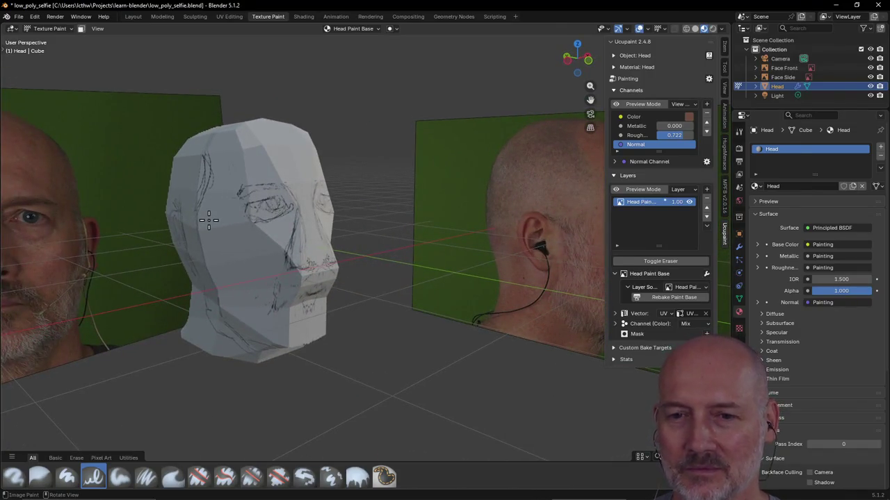
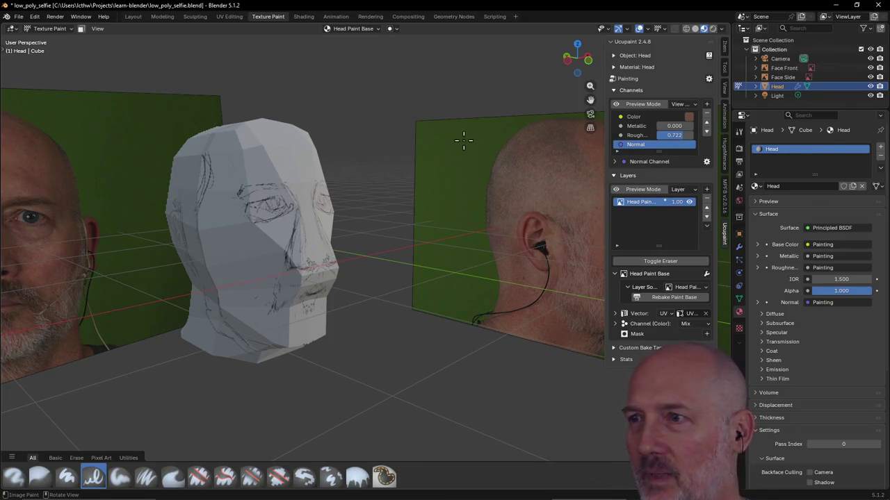
Delete the Head Paint Base layer from the Ucupaint Layers list, then orbit to view the bare head.
right_click(631, 202)
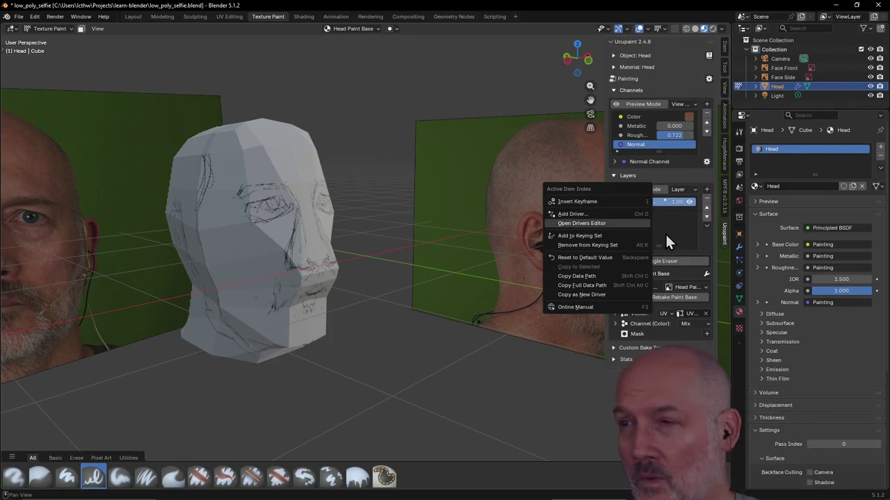
click(668, 233)
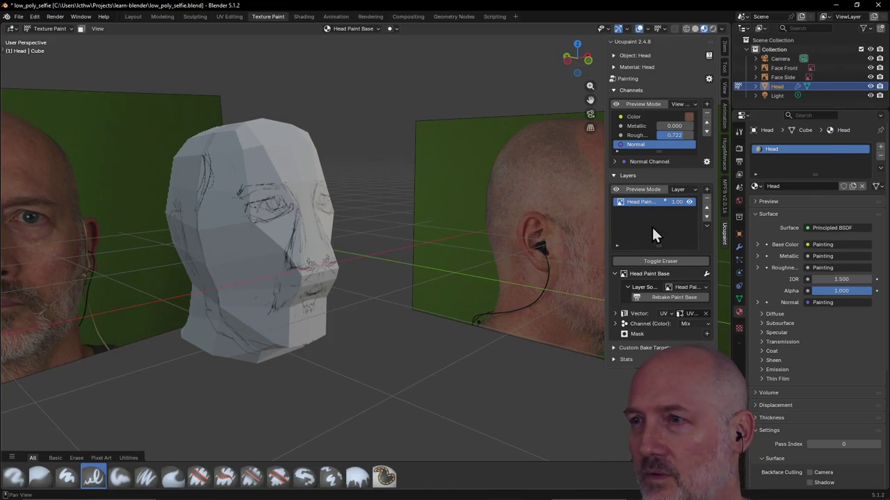
right_click(629, 202)
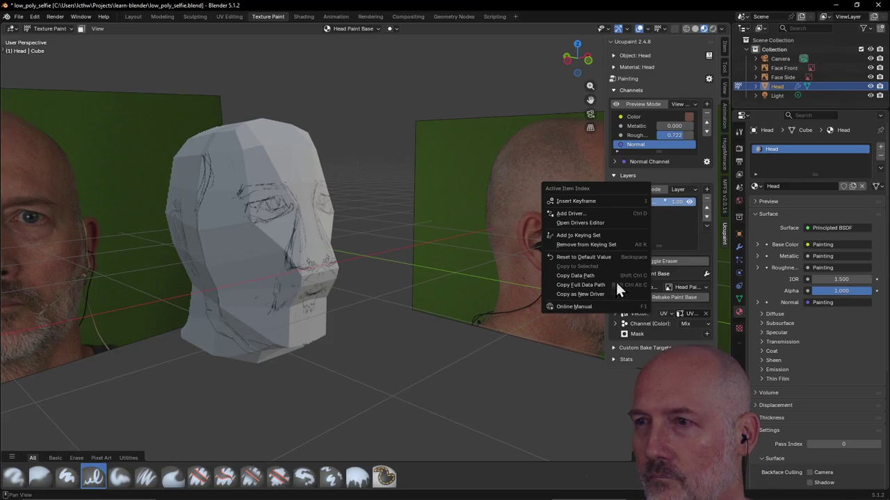
click(673, 228)
click(707, 206)
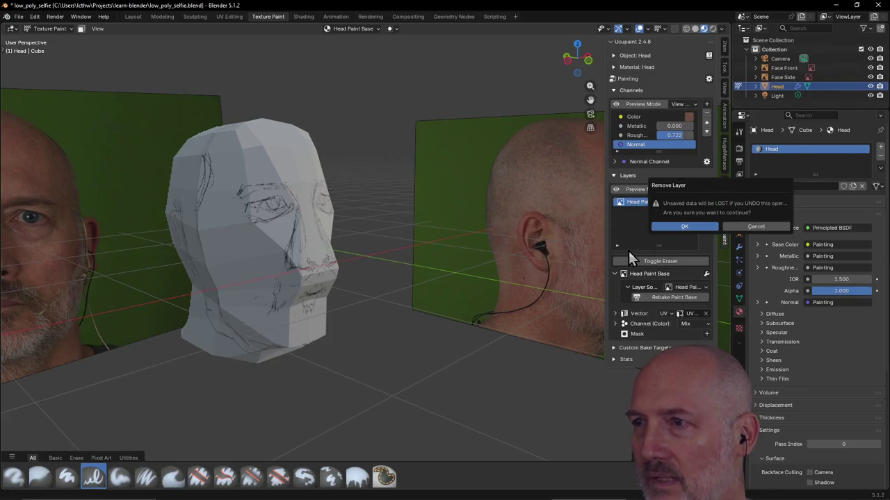
click(681, 226)
mouse_move(590, 239)
middle_down()
mouse_move(321, 223)
mouse_move(336, 244)
middle_up()
Switch to Firefox and load youtube.com in a new tab.
key(alt+Tab)
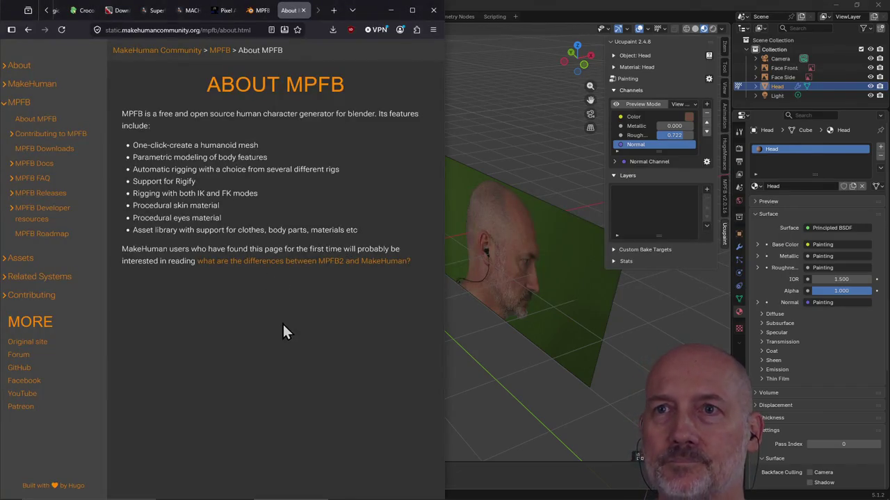
key(ctrl+t)
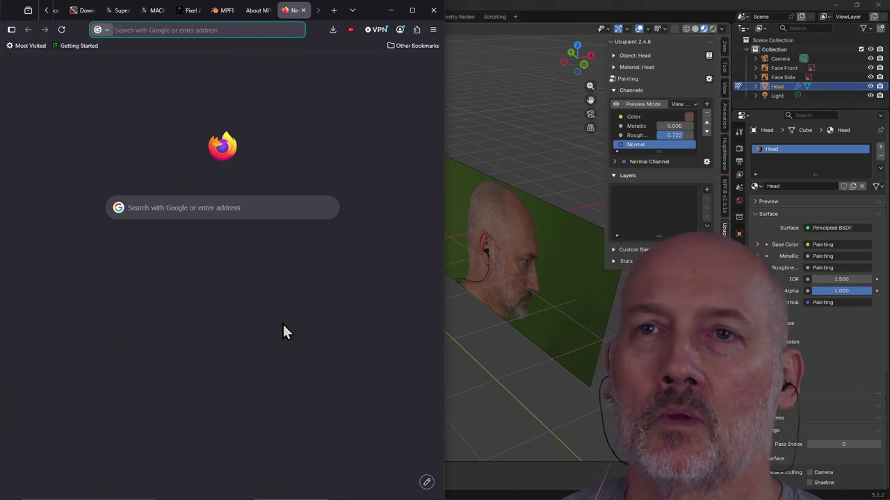
click(230, 29)
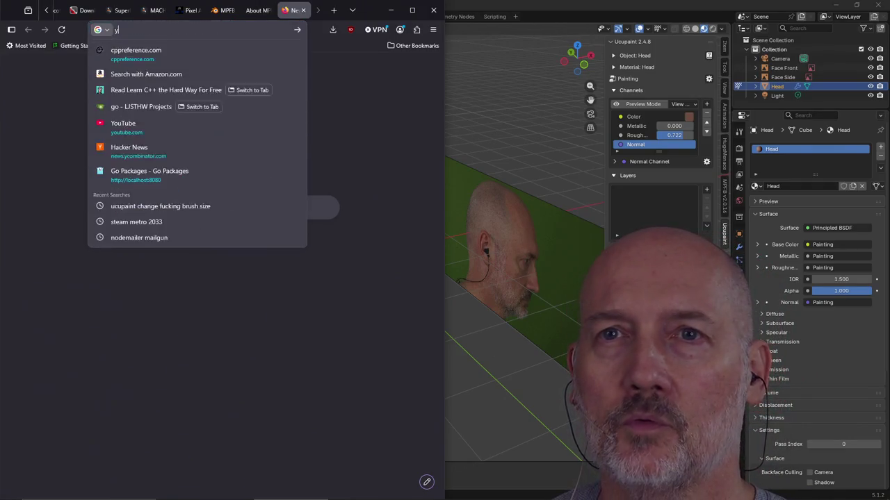
text(y)
key(Return)
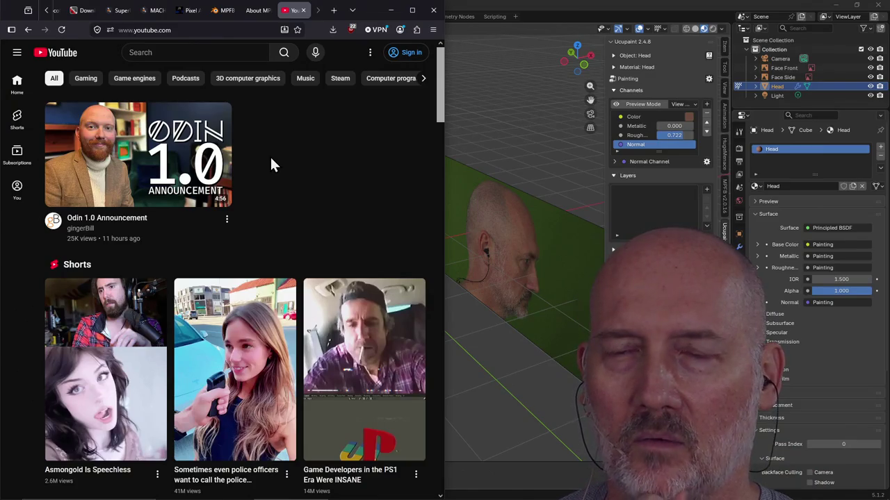
Scroll through the YouTube home page feed and put focus in the search box.
scroll(271, 165, down, 5)
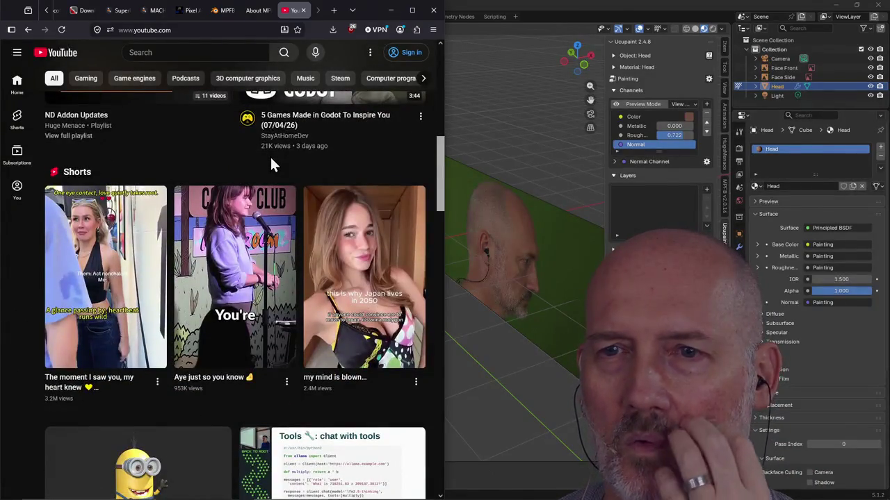
scroll(271, 164, down, 4)
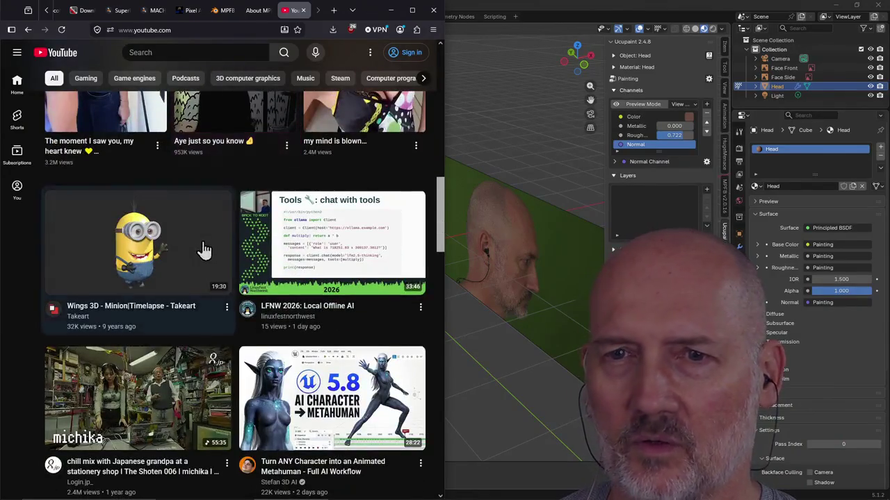
scroll(200, 253, down, 3)
scroll(200, 257, down, 2)
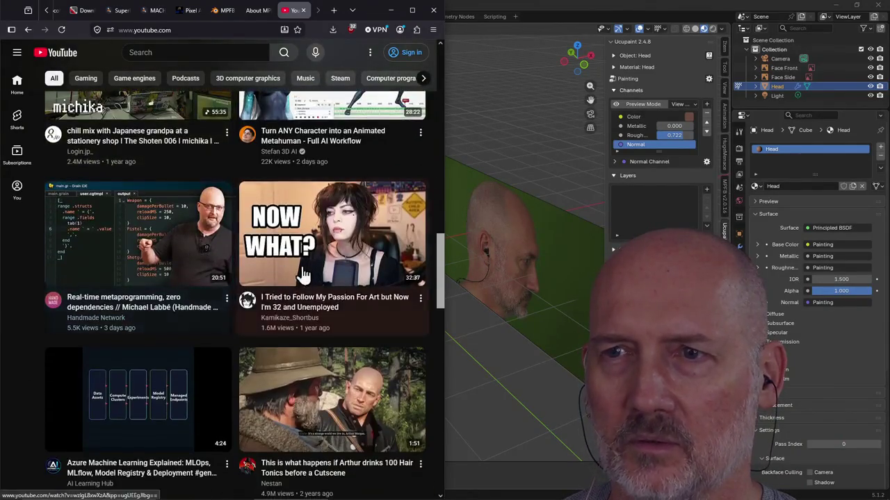
scroll(306, 281, down, 2)
scroll(310, 283, up, 4)
scroll(309, 282, up, 10)
scroll(229, 229, up, 5)
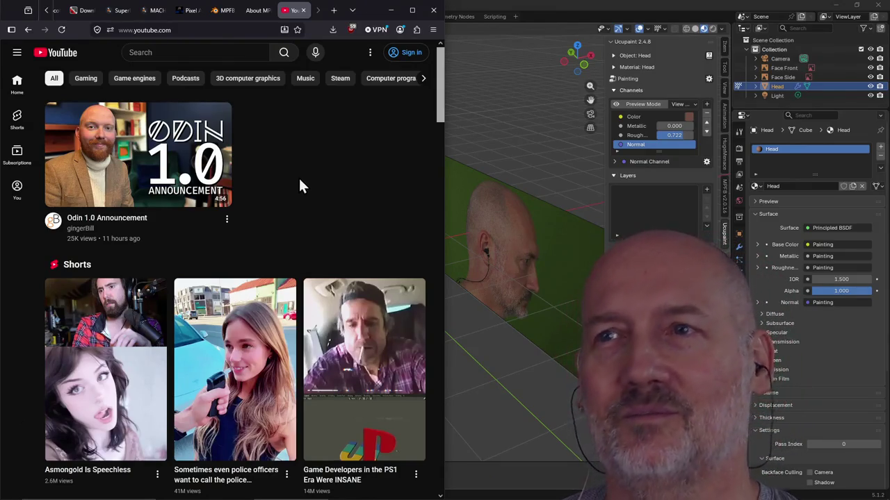
click(192, 52)
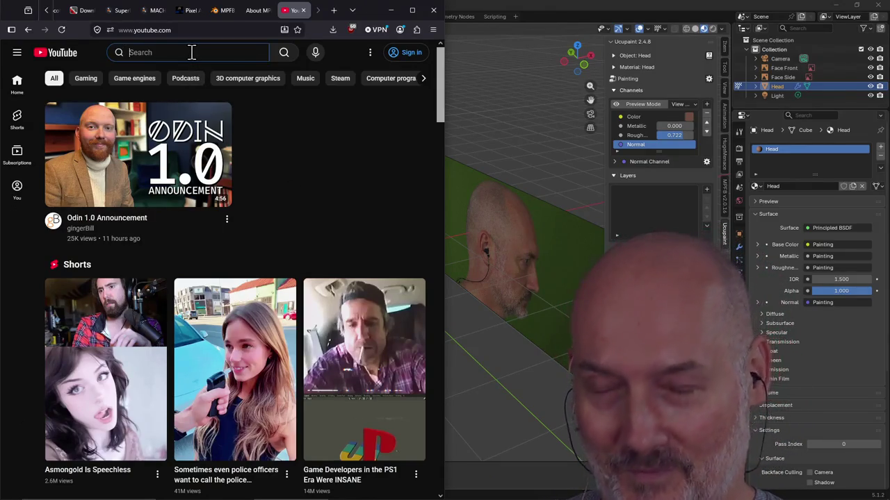
Search YouTube for 'ucupaint', then navigate back and forward to the YouTube home page.
text(ucupaint)
key(Return)
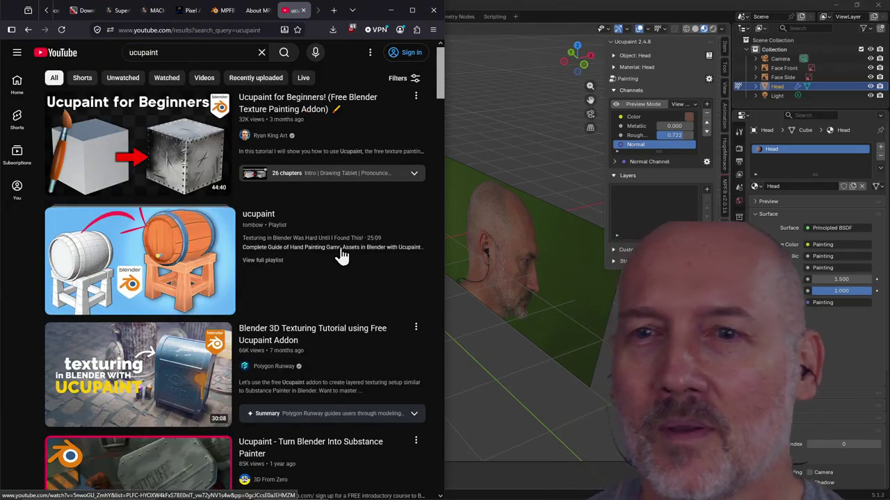
click(28, 30)
mouse_move(138, 145)
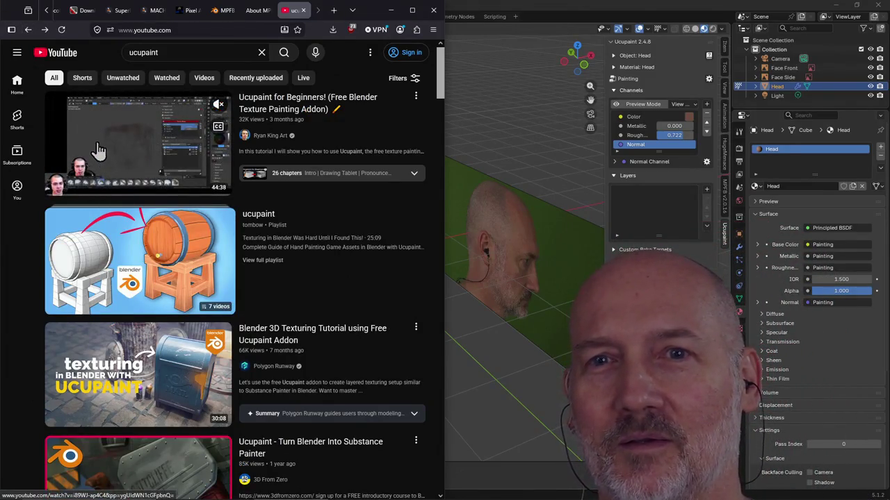
click(28, 30)
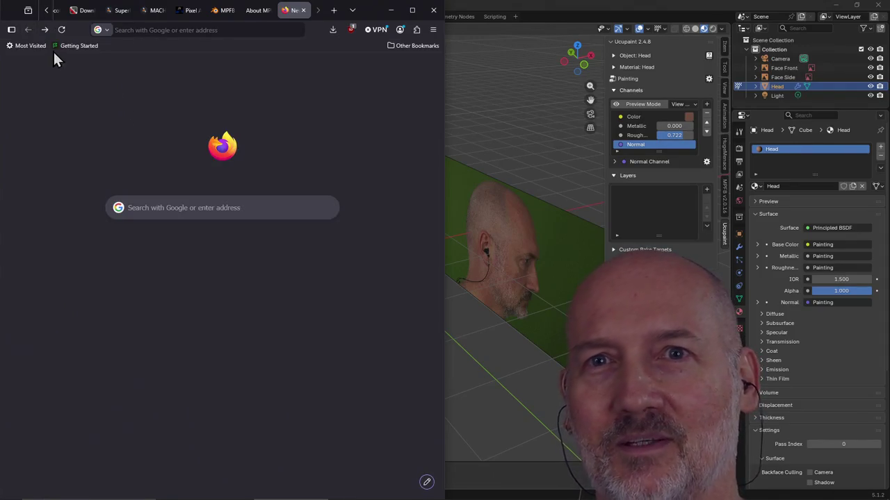
click(43, 29)
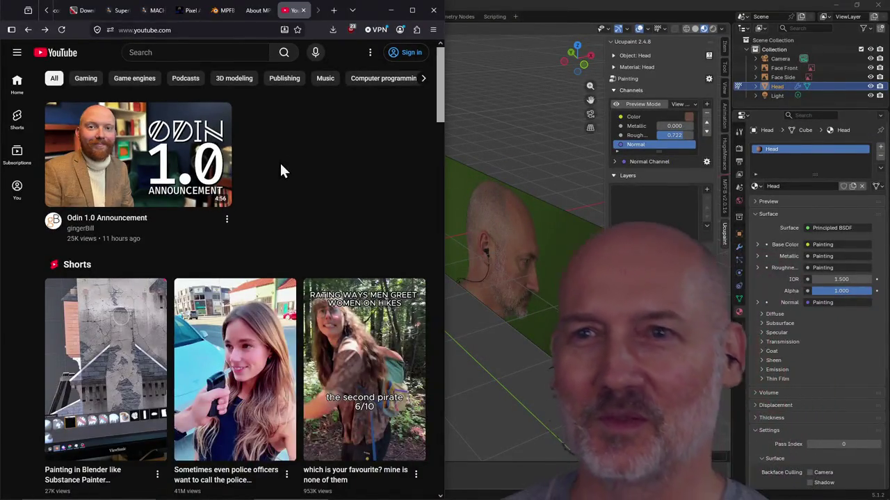
Search for 'ucupaint tutorial' and open the 'Ucupaint for Beginners!' video.
click(174, 53)
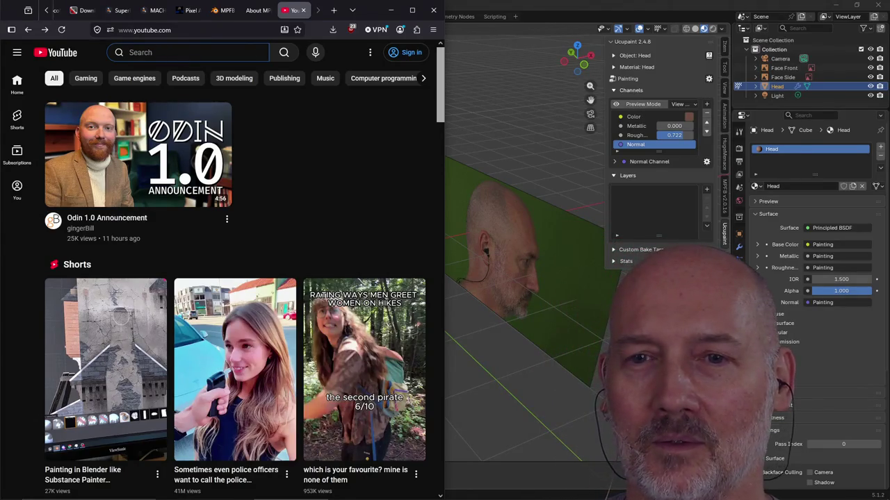
text(ucupaint tutori)
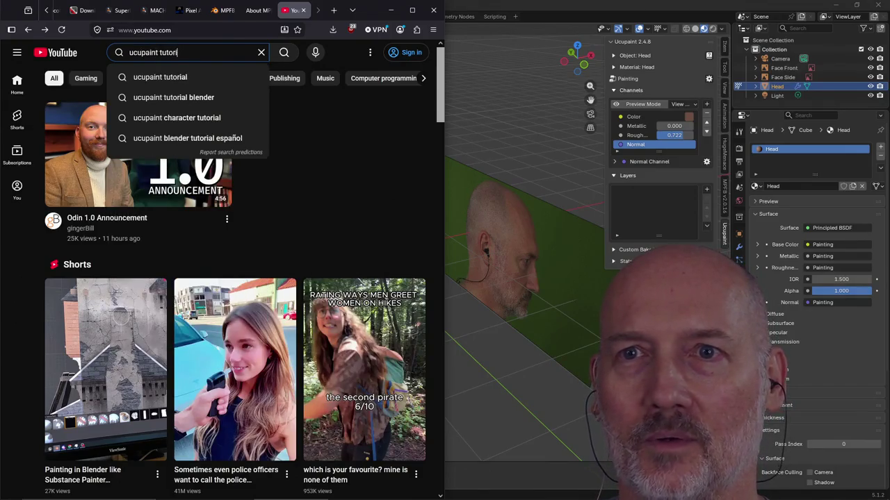
text(al)
key(Return)
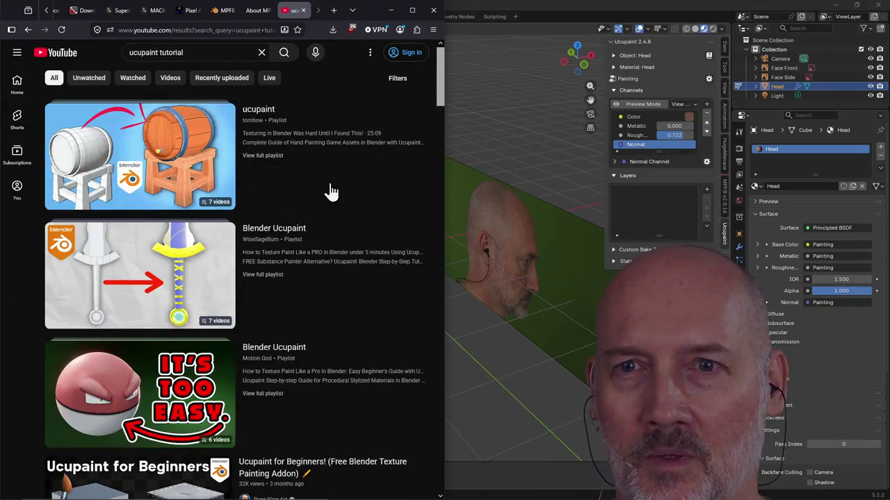
mouse_move(140, 155)
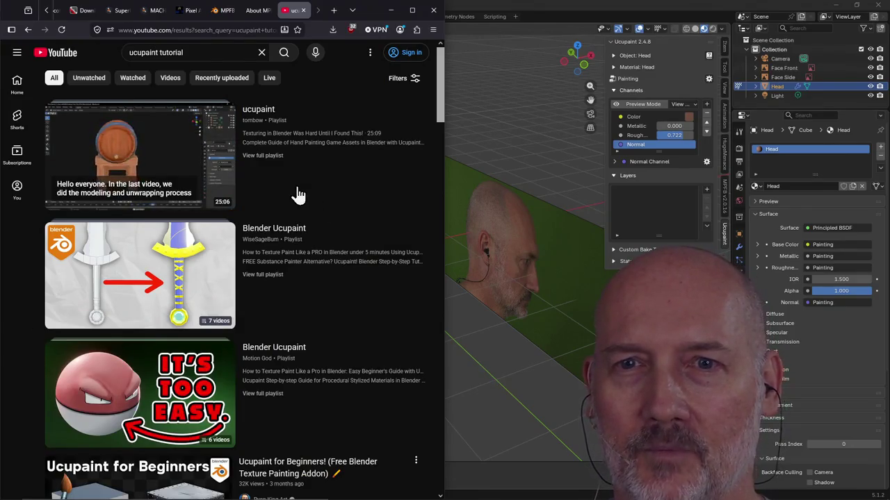
scroll(312, 185, down, 2)
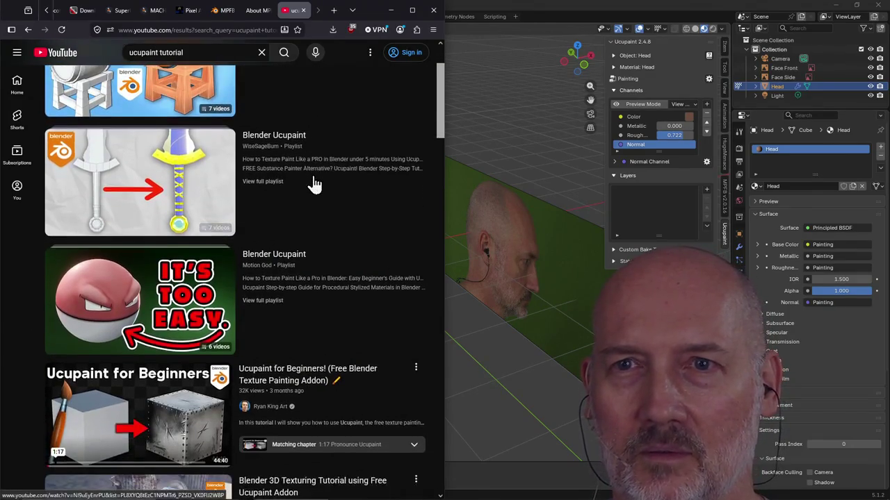
scroll(316, 202, down, 3)
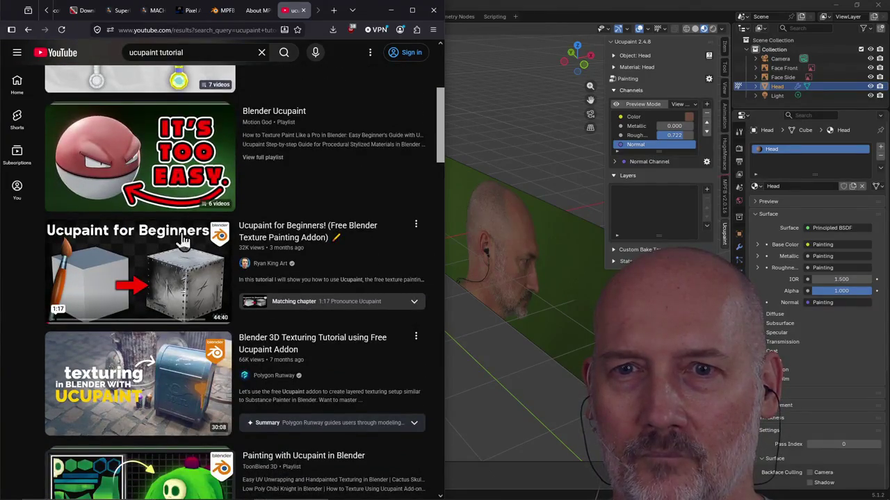
click(303, 237)
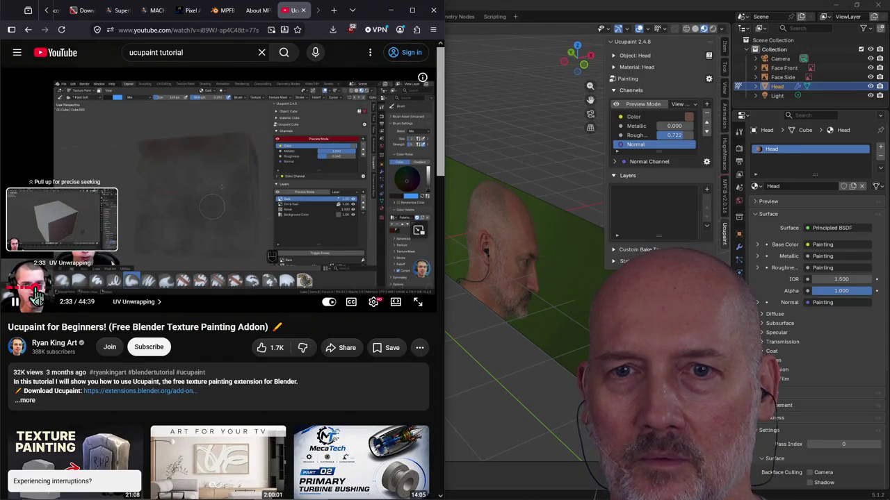
Skim the tutorial's early chapters around 2:21–3:25, pause it at 5:00, and open a new Firefox window.
click(30, 291)
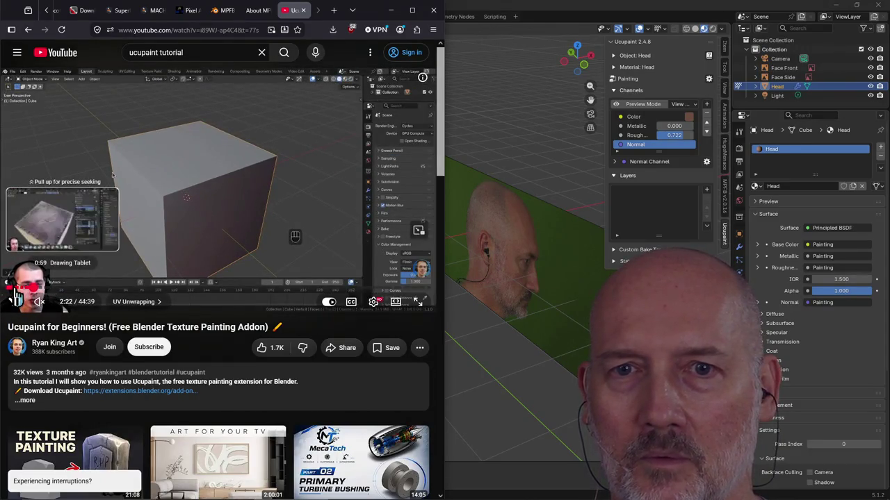
click(11, 292)
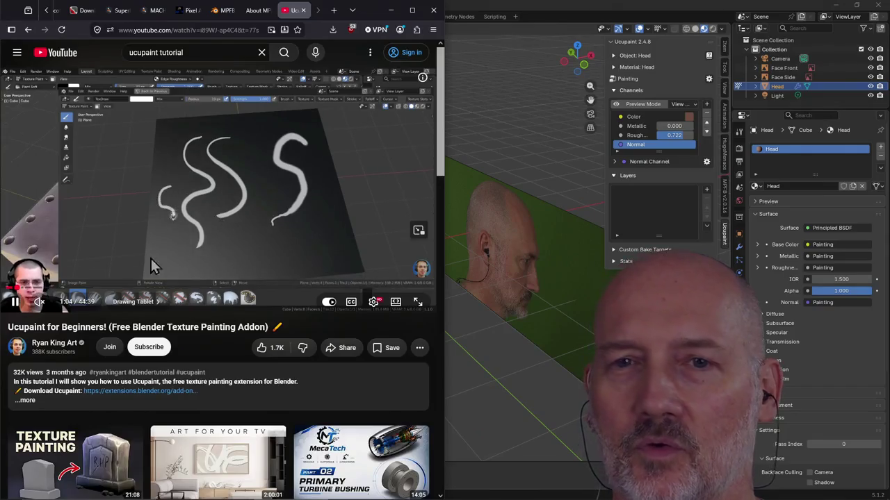
drag(25, 291, 41, 296)
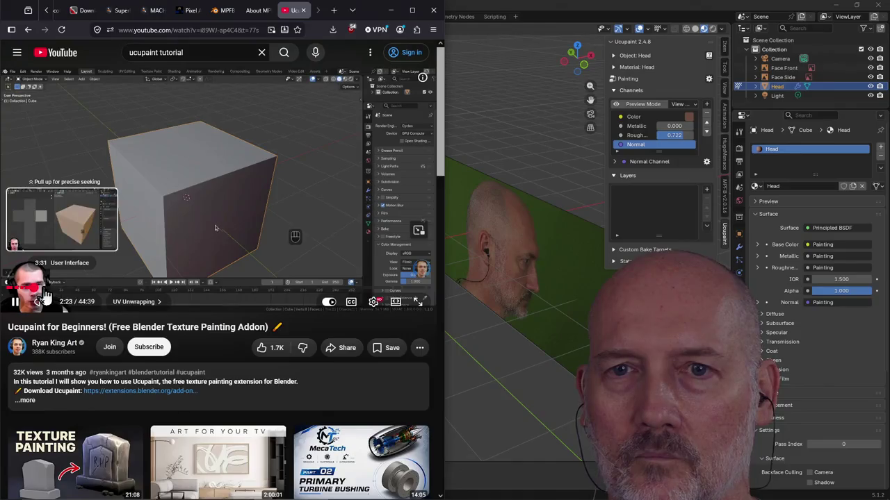
mouse_move(40, 296)
mouse_down()
mouse_move(52, 294)
mouse_move(43, 297)
mouse_up()
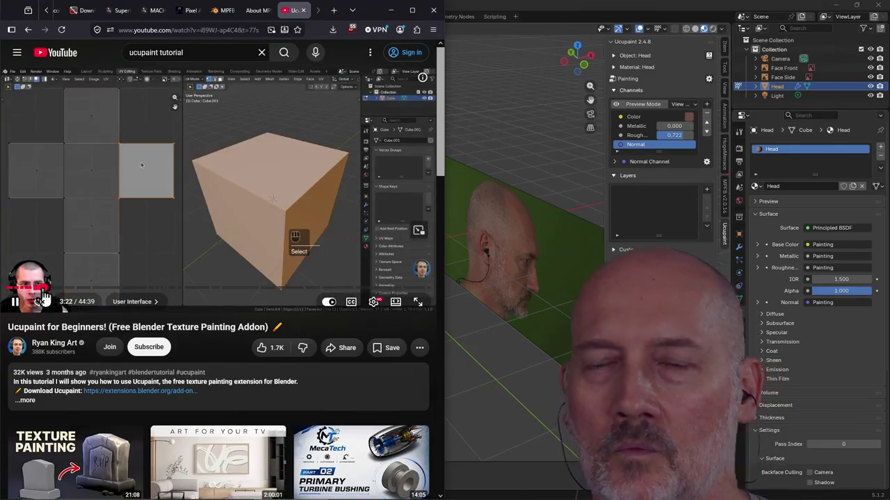
mouse_move(44, 297)
mouse_down()
mouse_move(82, 306)
mouse_move(23, 253)
mouse_up()
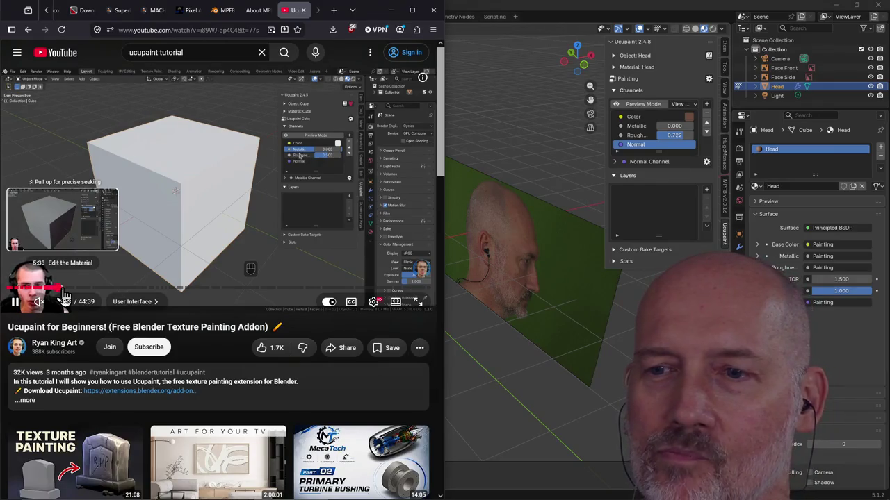
click(15, 301)
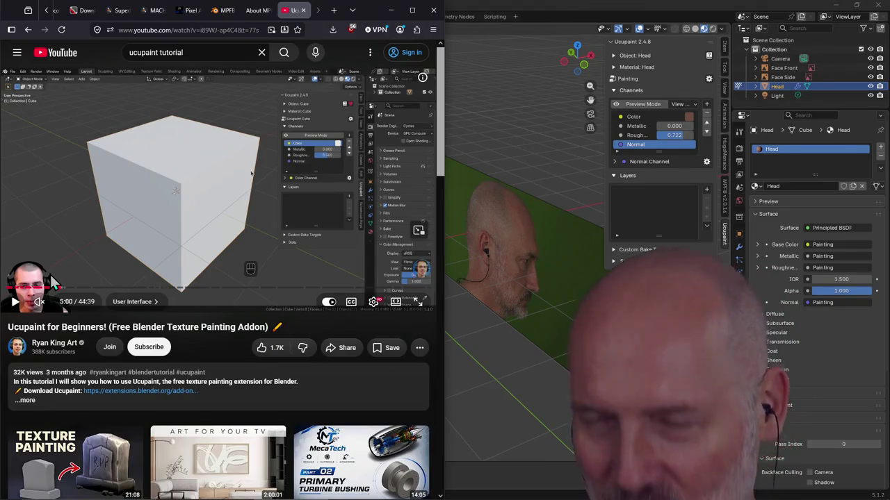
key(ctrl+n)
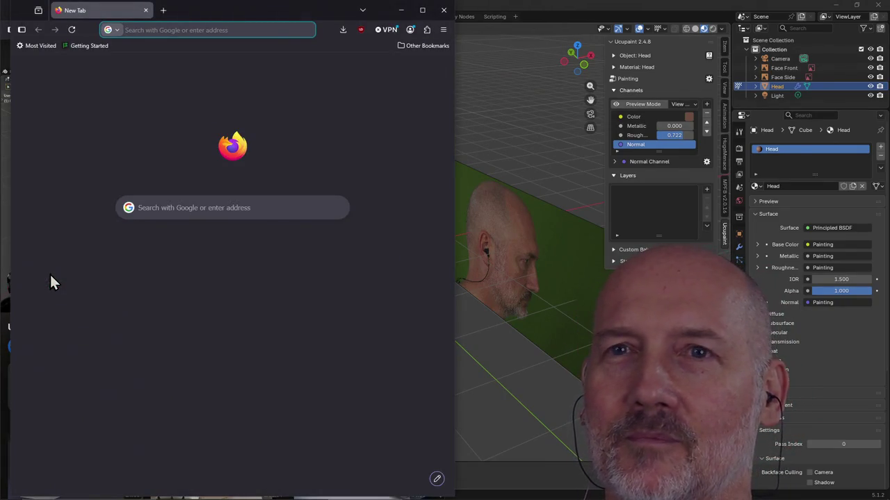
Search the web for 'zbrush pricing' and open Maxon's ZBrush Plan Options page.
text(zbrush pricing)
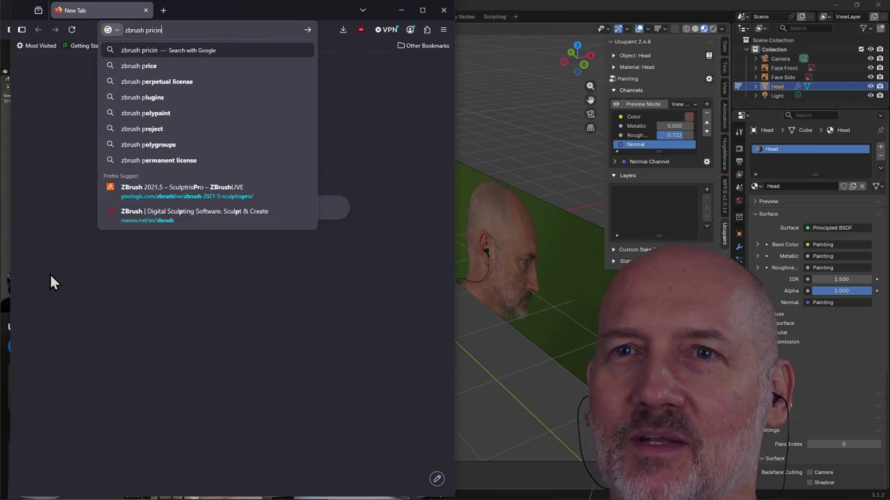
key(Return)
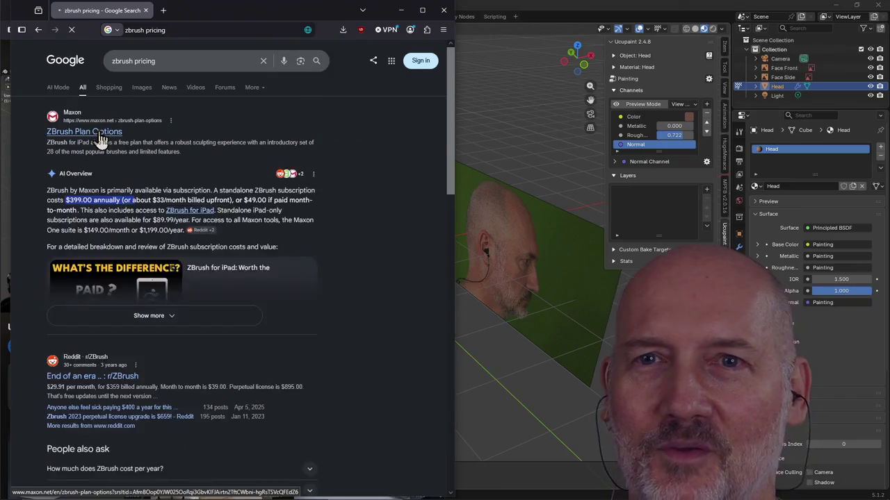
click(99, 132)
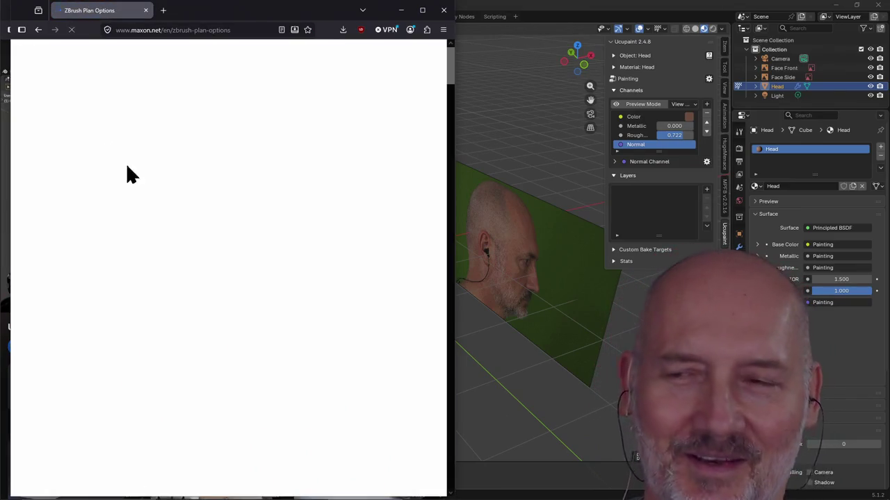
Scroll through the iPad free, iPad subscription and desktop feature comparison tables.
scroll(275, 249, down, 5)
scroll(275, 249, down, 3)
scroll(275, 250, down, 1)
scroll(236, 249, down, 1)
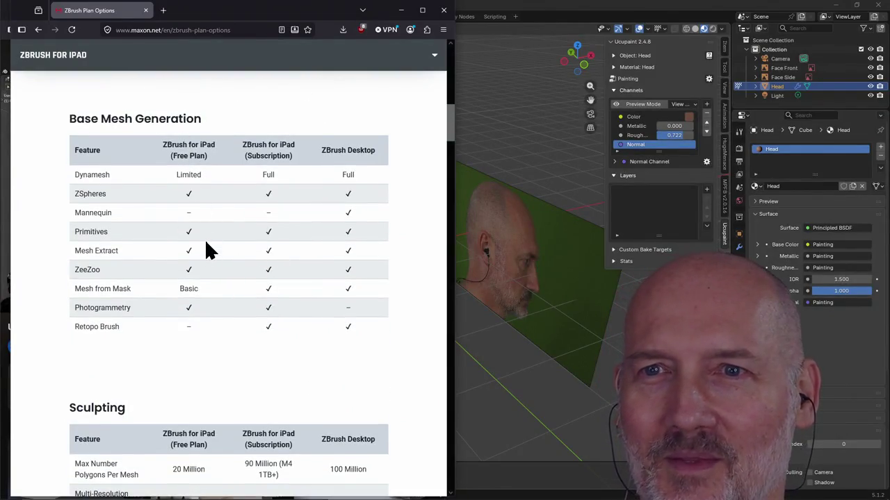
scroll(174, 250, down, 5)
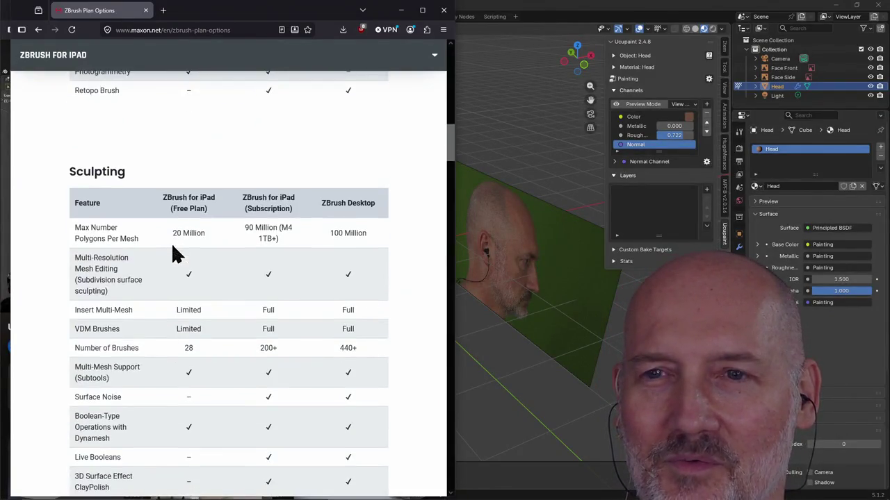
scroll(187, 260, down, 1)
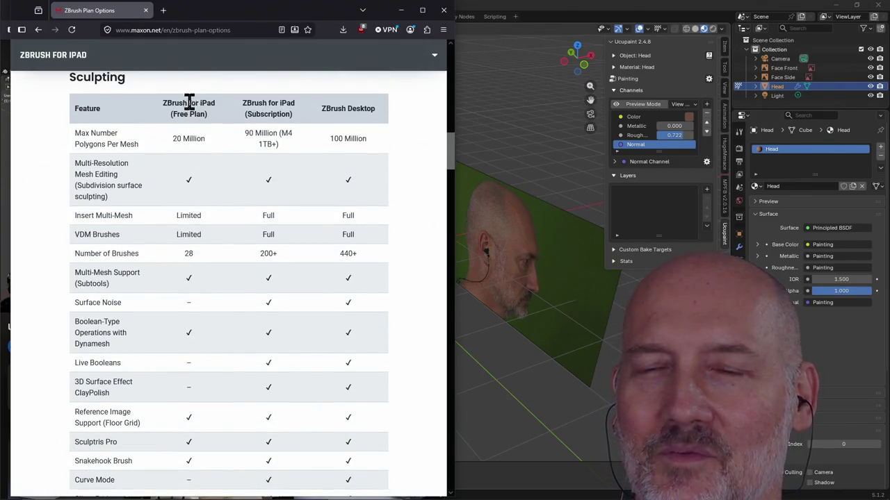
scroll(183, 287, down, 1)
scroll(183, 288, down, 4)
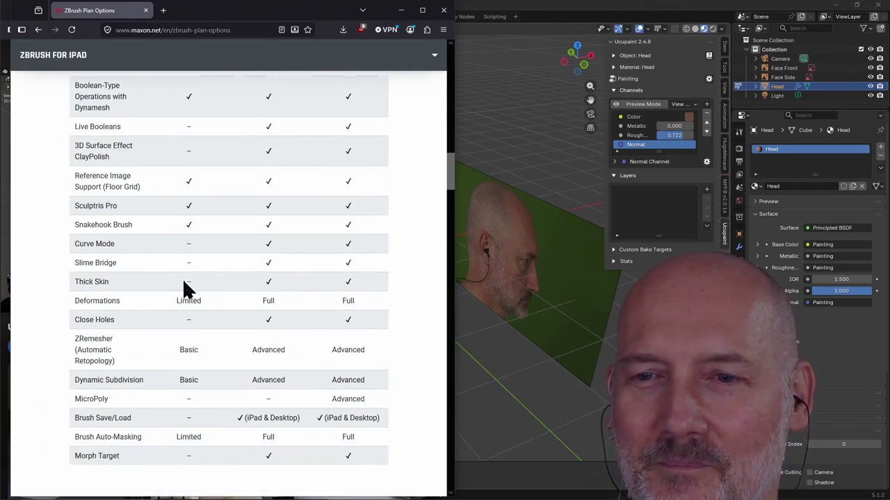
scroll(187, 295, up, 3)
scroll(187, 296, up, 2)
scroll(257, 173, up, 3)
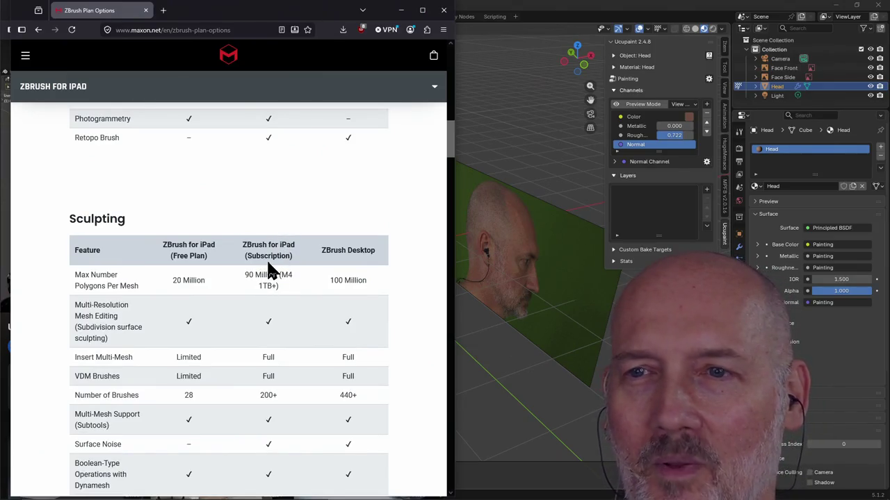
scroll(271, 281, down, 2)
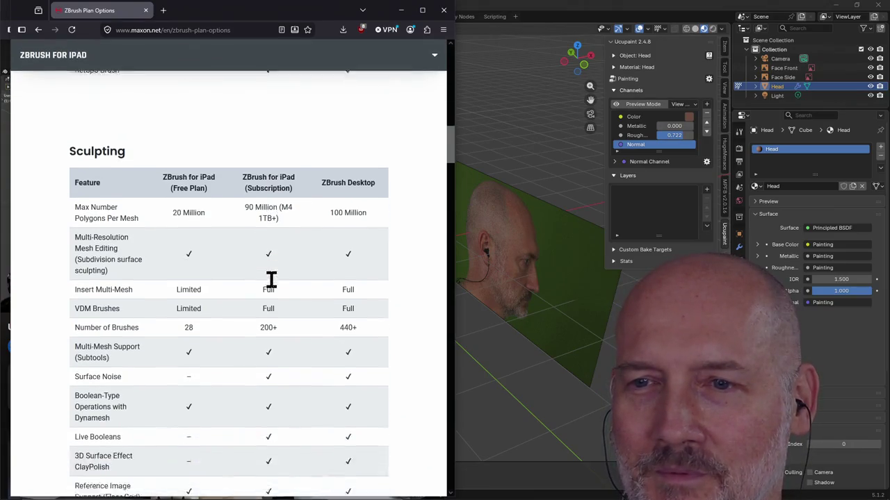
scroll(271, 279, up, 2)
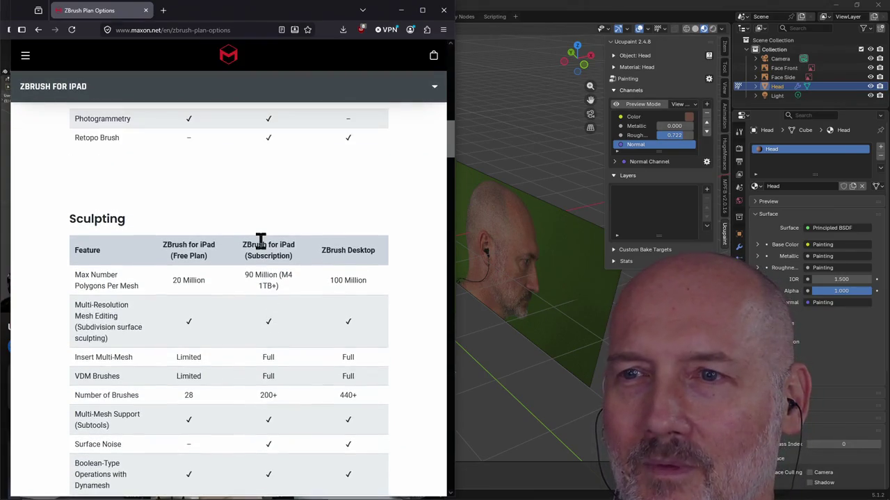
scroll(347, 278, down, 1)
scroll(348, 278, down, 2)
scroll(348, 278, down, 4)
scroll(348, 278, down, 4)
scroll(348, 278, down, 2)
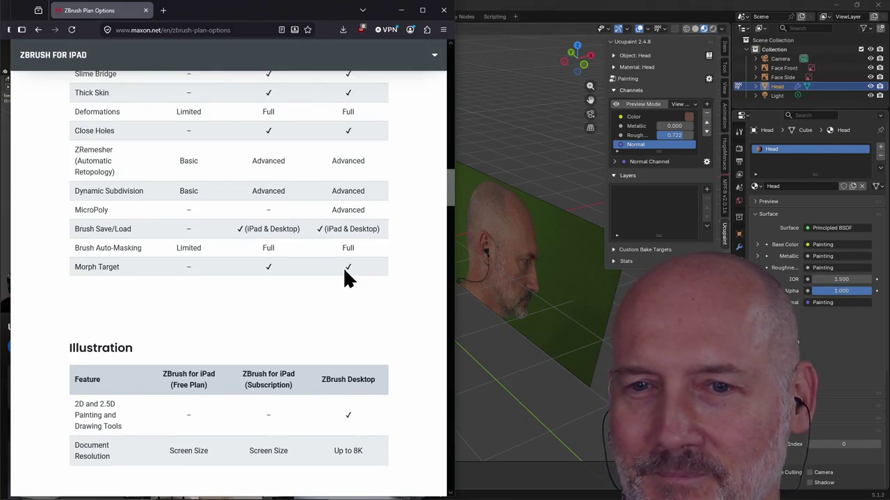
scroll(344, 271, up, 2)
scroll(348, 278, up, 6)
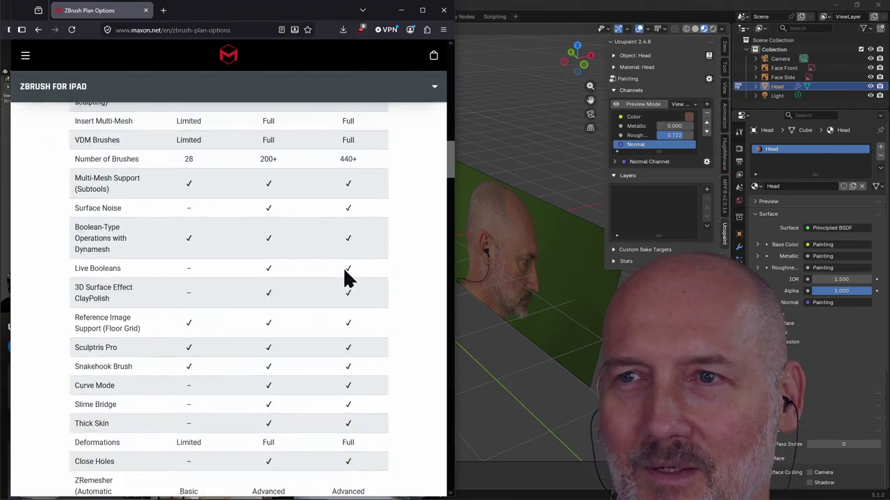
scroll(348, 275, up, 4)
scroll(347, 271, up, 1)
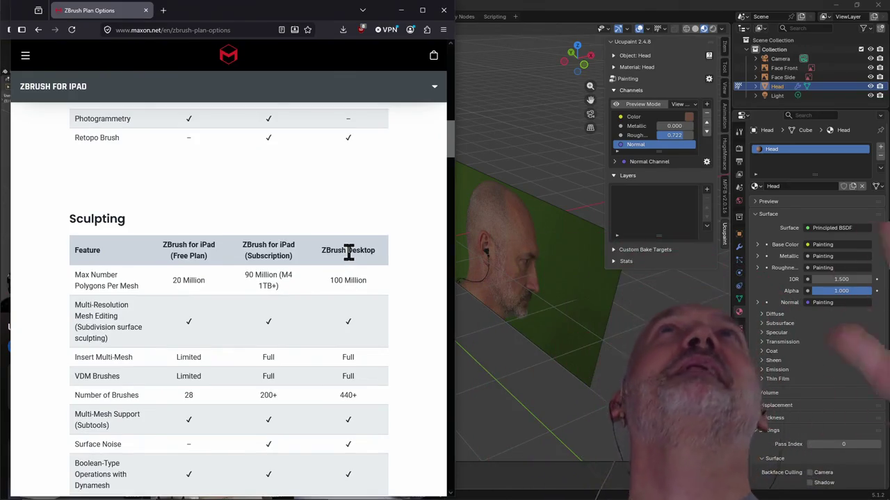
scroll(349, 257, down, 2)
scroll(349, 260, down, 1)
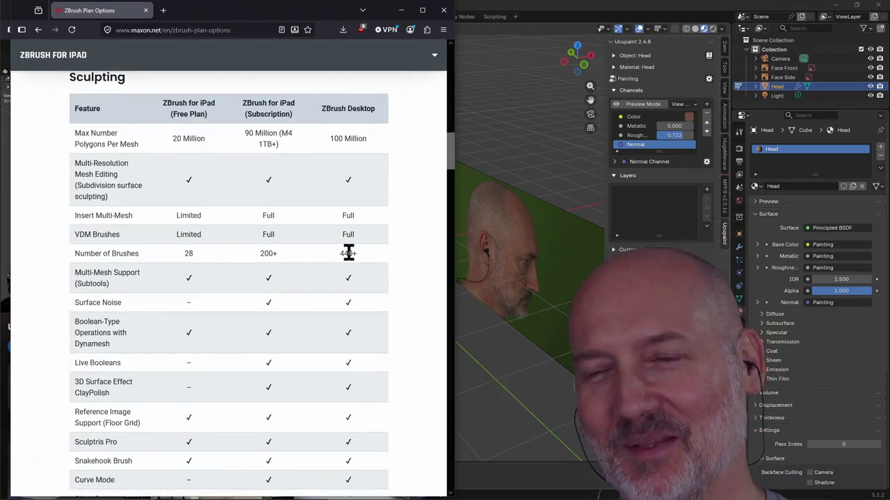
scroll(349, 261, down, 4)
scroll(349, 260, down, 4)
scroll(349, 261, down, 6)
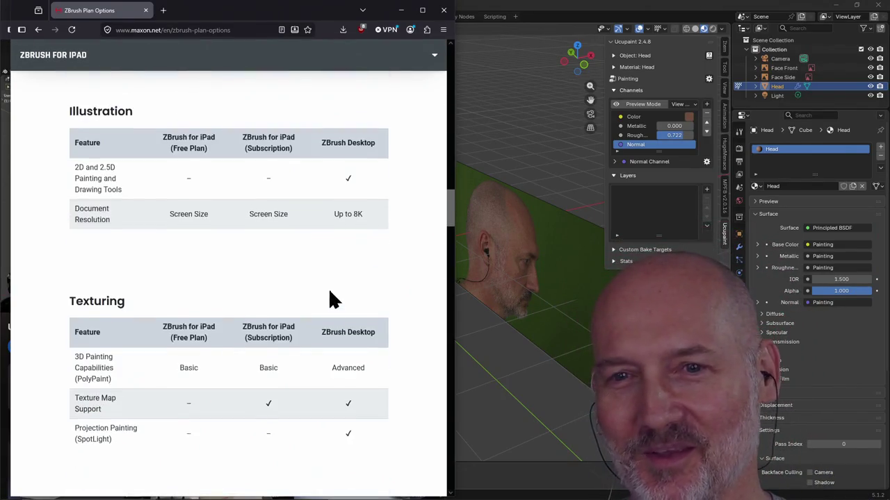
scroll(334, 299, down, 4)
scroll(341, 312, down, 2)
scroll(343, 312, down, 5)
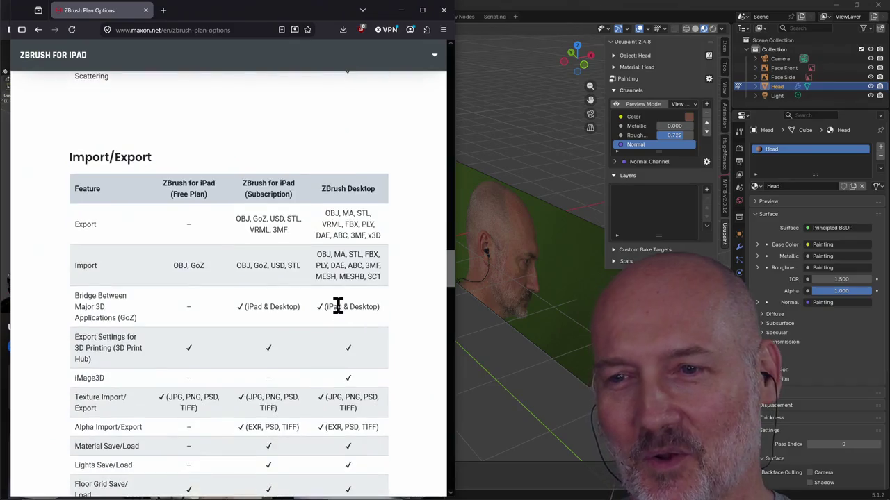
scroll(344, 311, down, 3)
scroll(343, 311, down, 3)
scroll(344, 310, down, 3)
scroll(344, 309, down, 4)
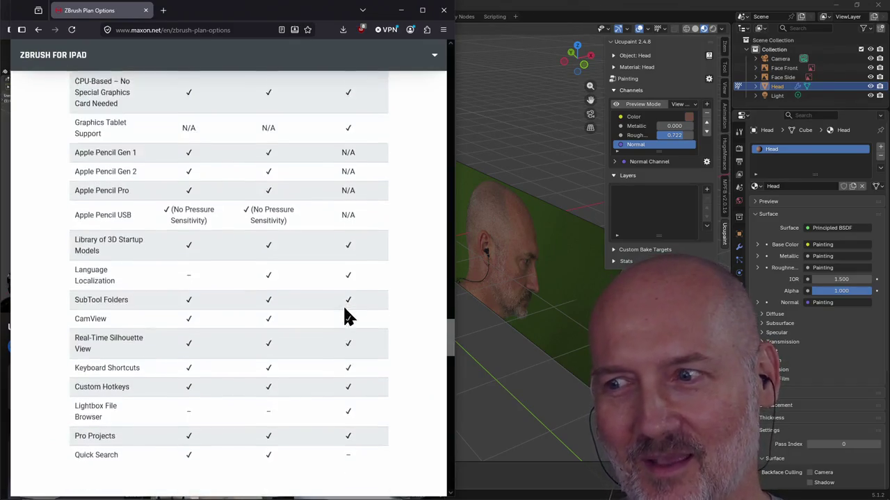
scroll(344, 309, down, 5)
scroll(344, 309, down, 5)
scroll(346, 312, down, 5)
scroll(348, 314, down, 2)
scroll(347, 317, down, 2)
scroll(327, 314, up, 4)
scroll(292, 299, up, 5)
scroll(264, 278, up, 5)
scroll(265, 278, up, 5)
scroll(264, 278, up, 5)
scroll(265, 278, up, 5)
scroll(264, 281, up, 5)
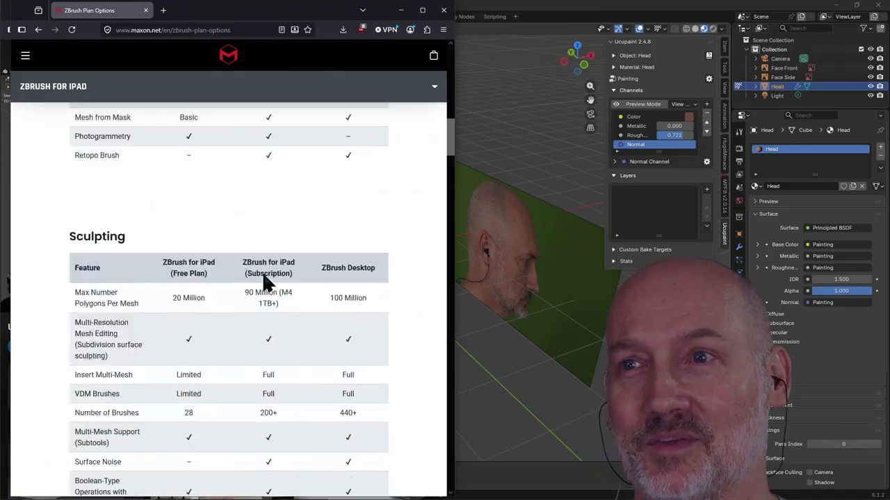
scroll(264, 281, up, 5)
scroll(264, 282, up, 5)
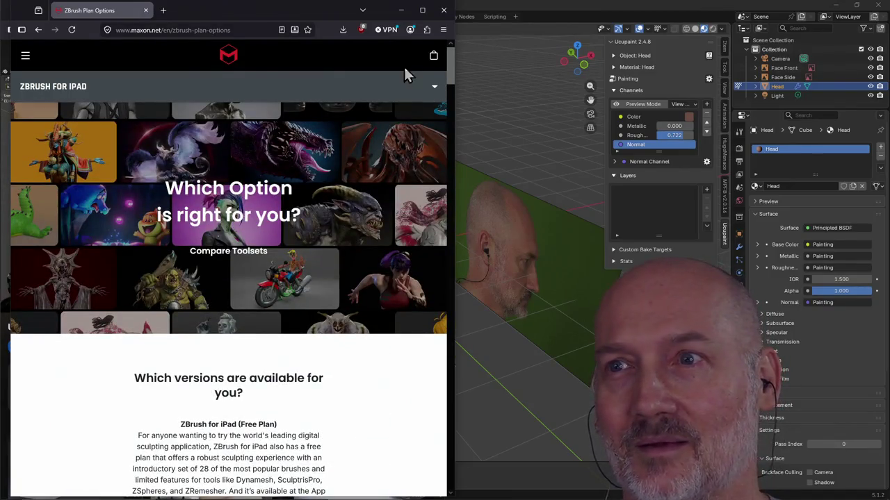
click(433, 90)
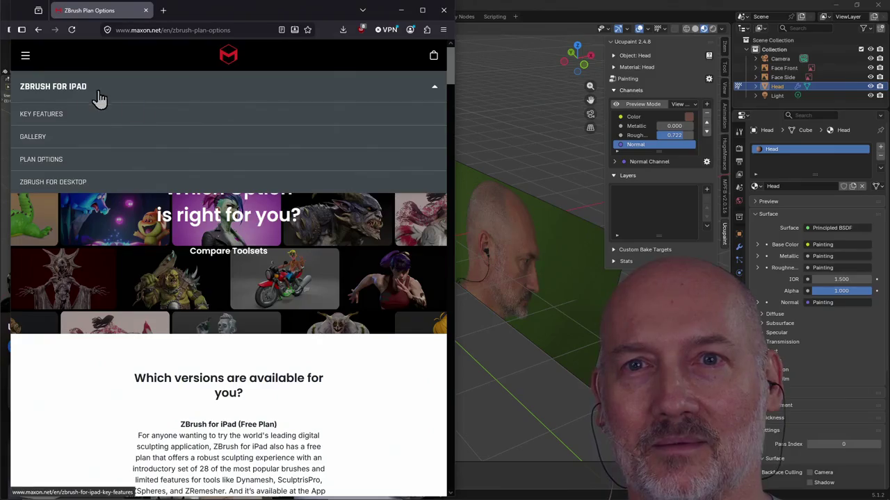
Go to the ZBrush for Desktop page and highlight the $399.00 per year plan price.
click(79, 183)
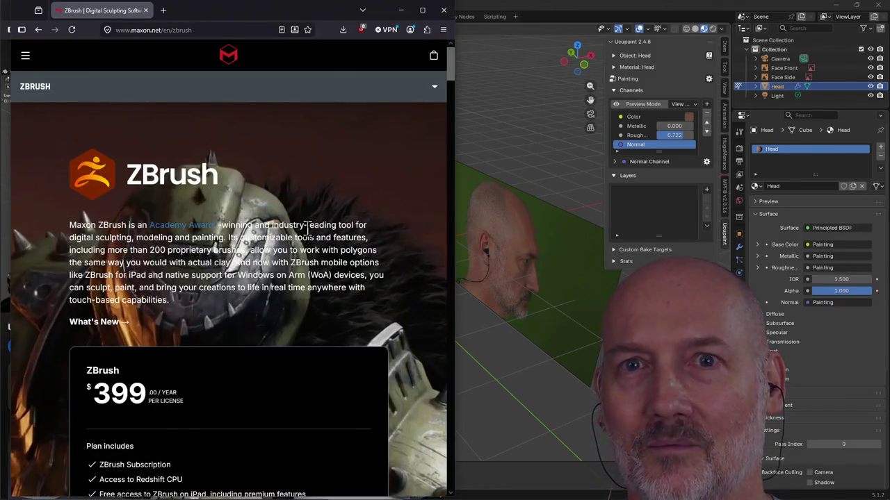
scroll(306, 229, down, 3)
scroll(308, 231, up, 1)
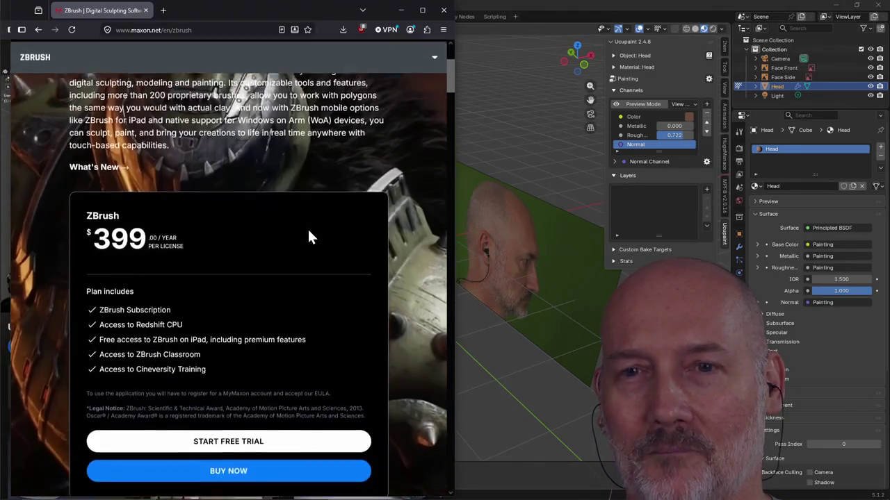
scroll(308, 231, down, 1)
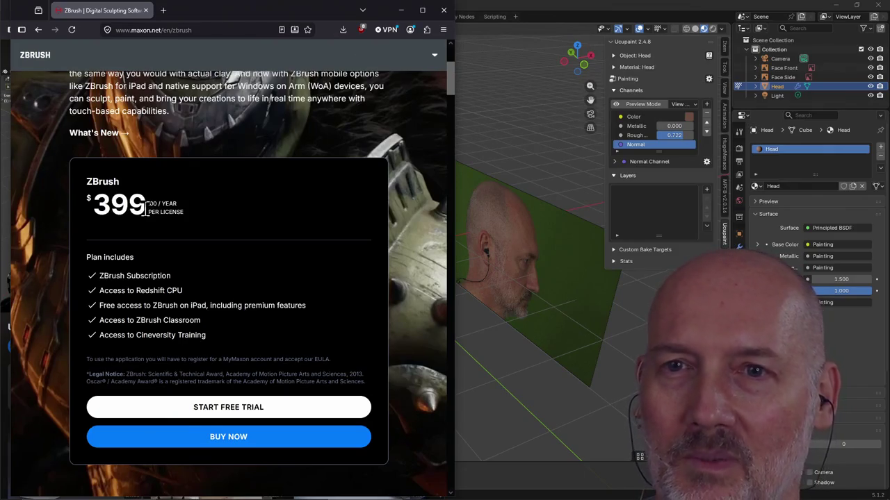
drag(145, 205, 103, 208)
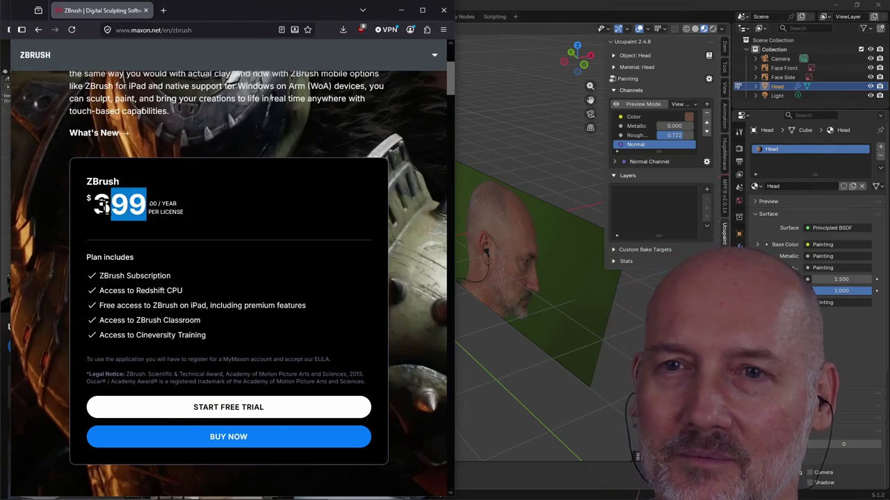
click(206, 205)
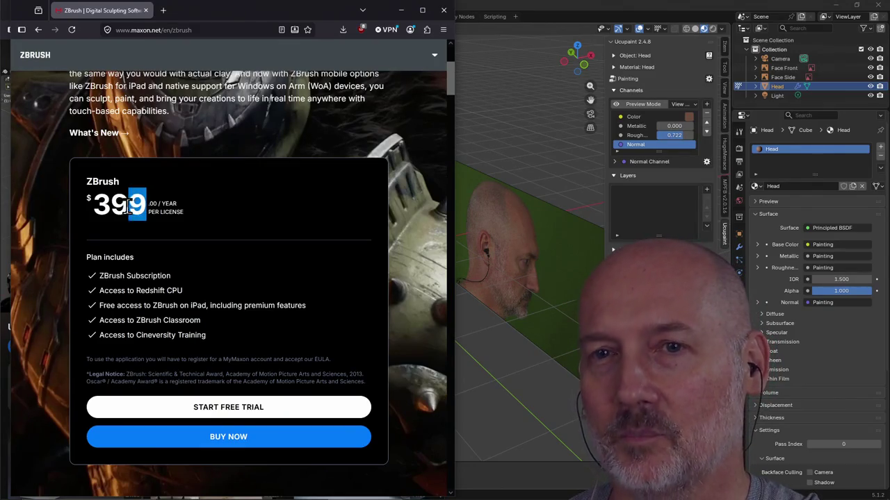
click(97, 207)
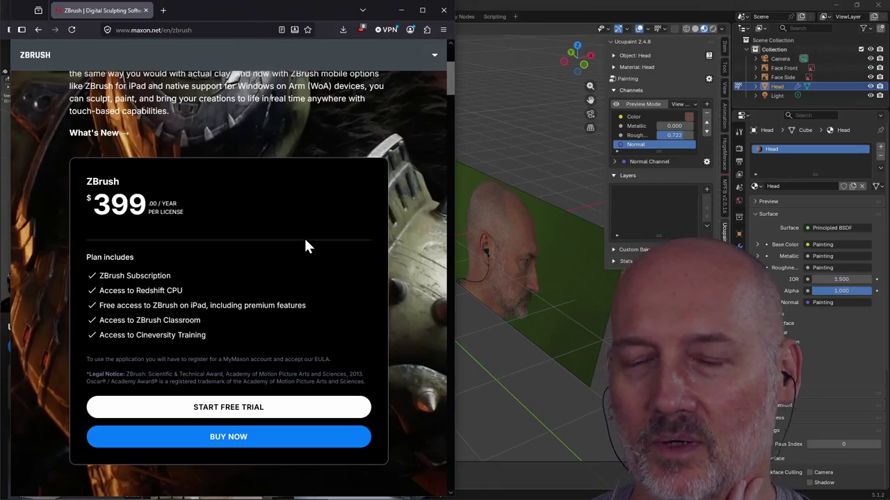
Browse the ZBrush industry cards and Key Features like Dynamesh and PolyPaint, then close the window.
scroll(304, 237, down, 2)
scroll(285, 278, down, 1)
scroll(272, 318, down, 1)
scroll(271, 318, down, 2)
scroll(270, 319, down, 2)
scroll(269, 313, down, 2)
scroll(269, 313, down, 5)
scroll(269, 313, down, 4)
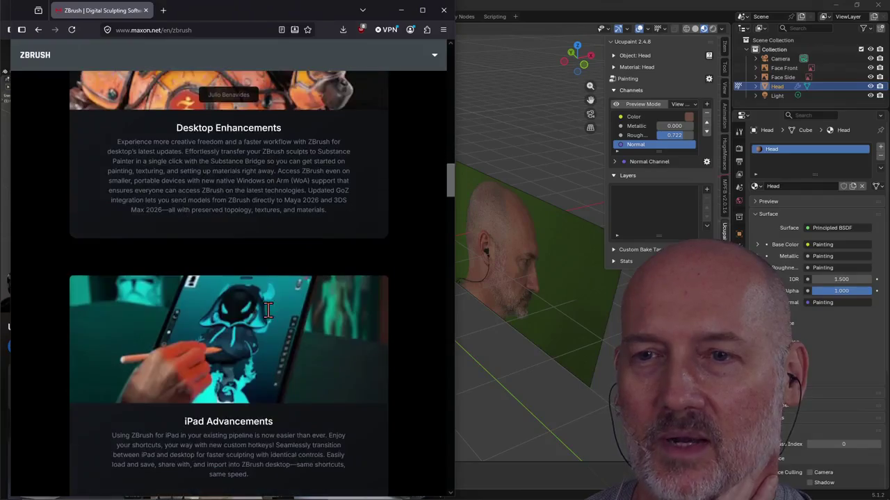
scroll(269, 314, up, 3)
scroll(271, 319, up, 4)
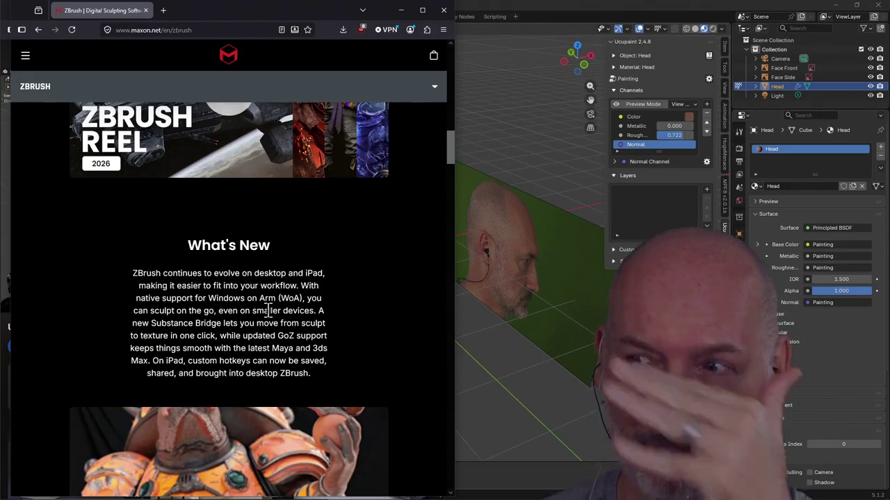
scroll(299, 330, down, 4)
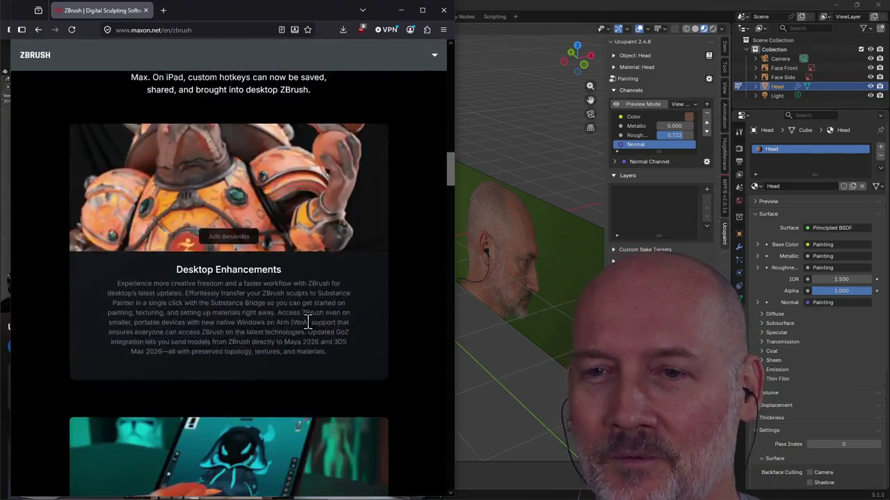
scroll(305, 321, down, 5)
scroll(306, 321, down, 3)
scroll(308, 323, down, 4)
scroll(308, 325, down, 2)
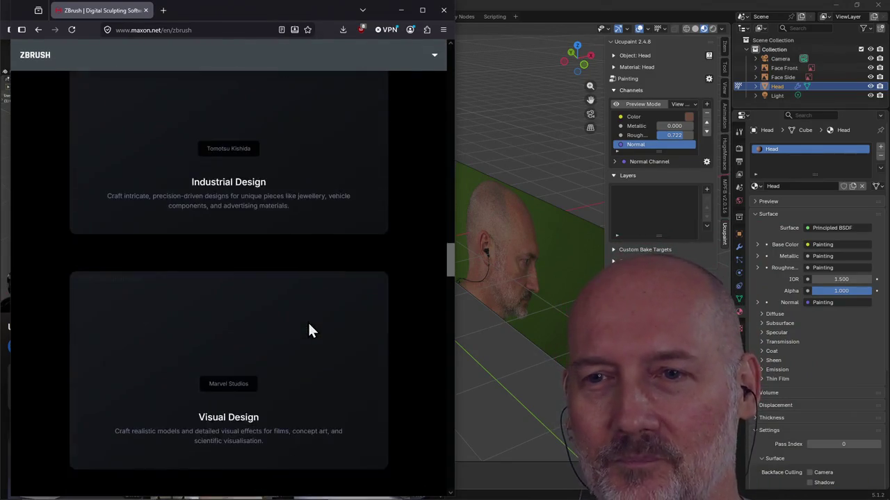
scroll(309, 324, down, 4)
scroll(309, 323, down, 6)
scroll(309, 324, down, 3)
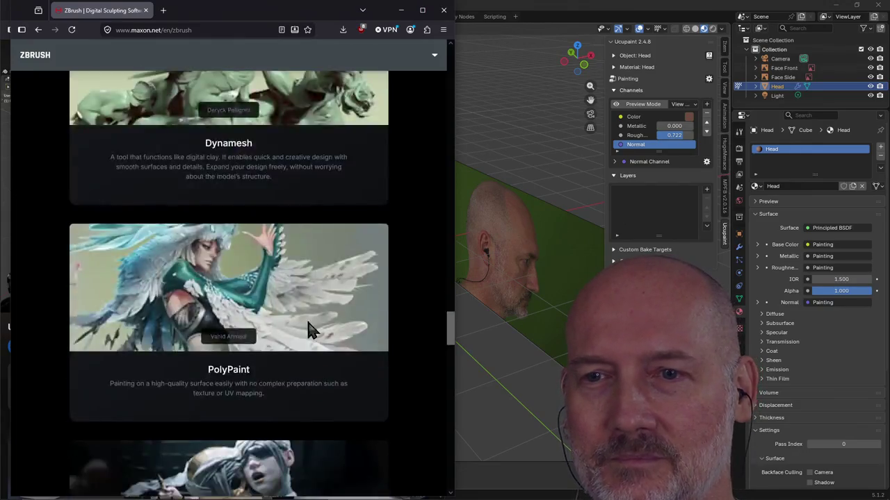
scroll(309, 330, down, 6)
scroll(310, 330, up, 5)
scroll(310, 330, up, 6)
scroll(309, 330, up, 5)
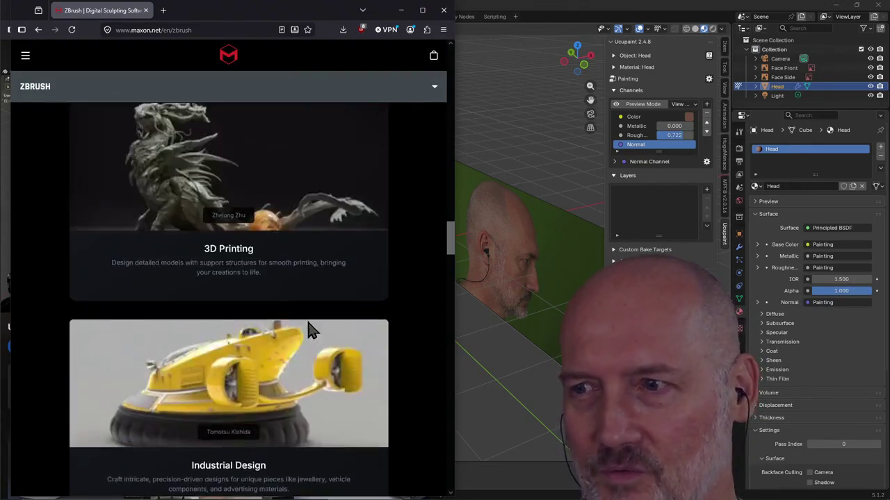
scroll(308, 321, up, 5)
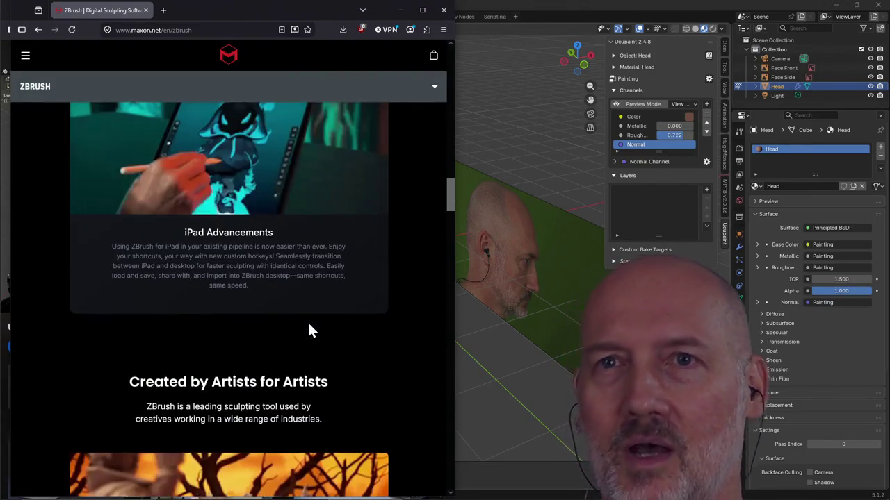
click(146, 11)
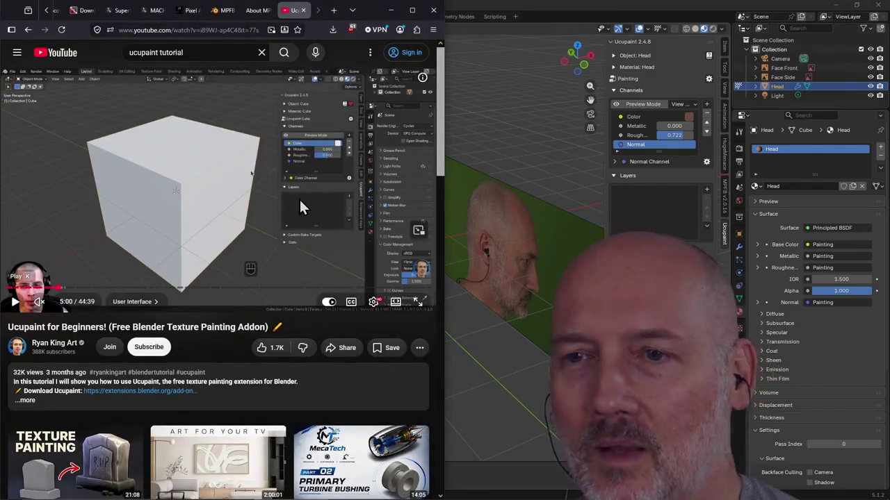
mouse_move(63, 290)
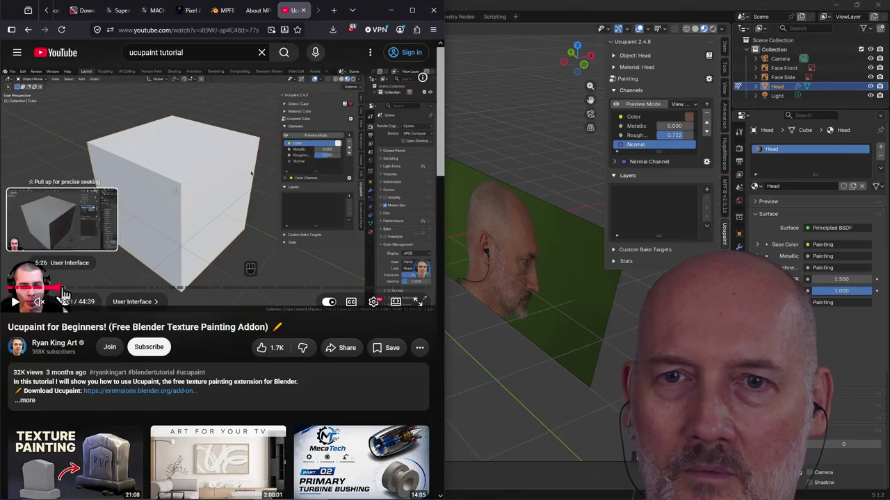
Skip the tutorial ahead to the Edit the Material chapter, select its URL, and return to Blender.
click(67, 292)
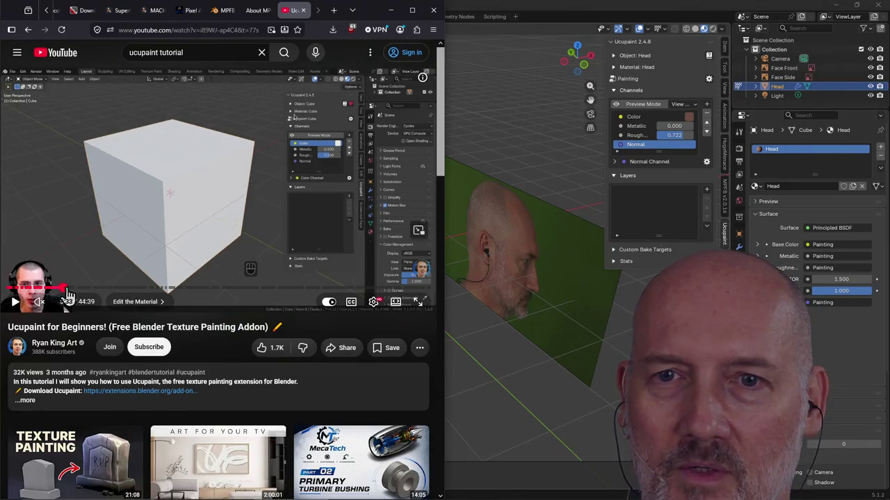
drag(67, 292, 93, 293)
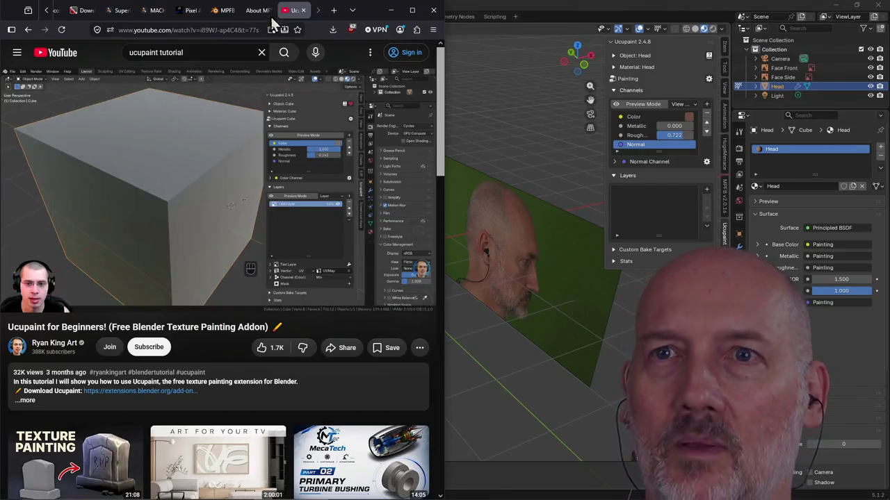
click(236, 30)
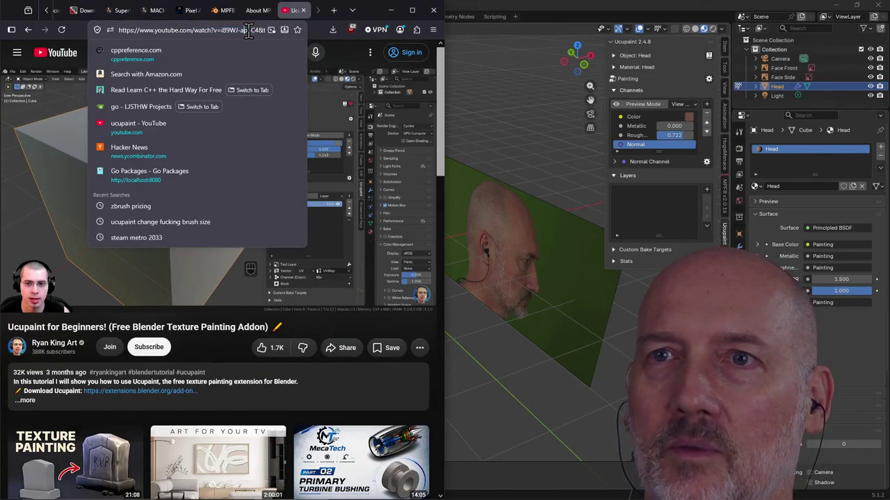
drag(221, 31, 129, 32)
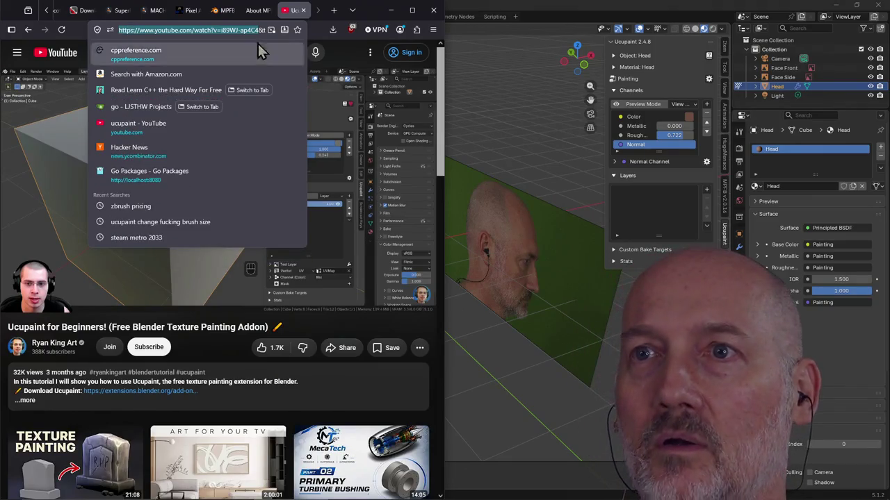
click(316, 29)
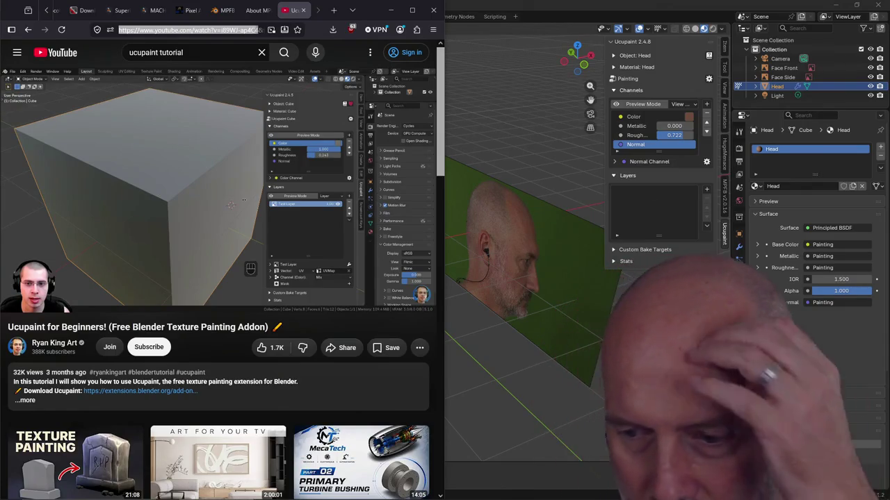
key(alt+Tab)
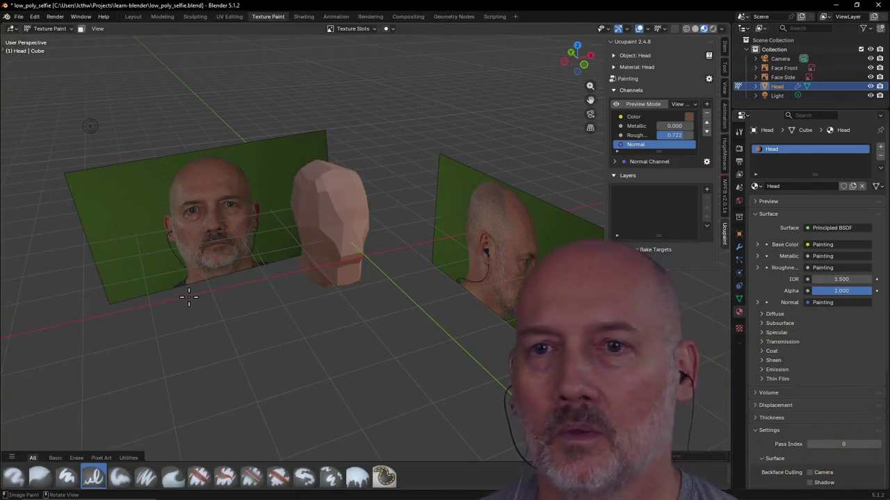
Back in Firefox, play the tutorial's Painting Basics chapter from 8:55 and show it full screen.
key(alt+Tab)
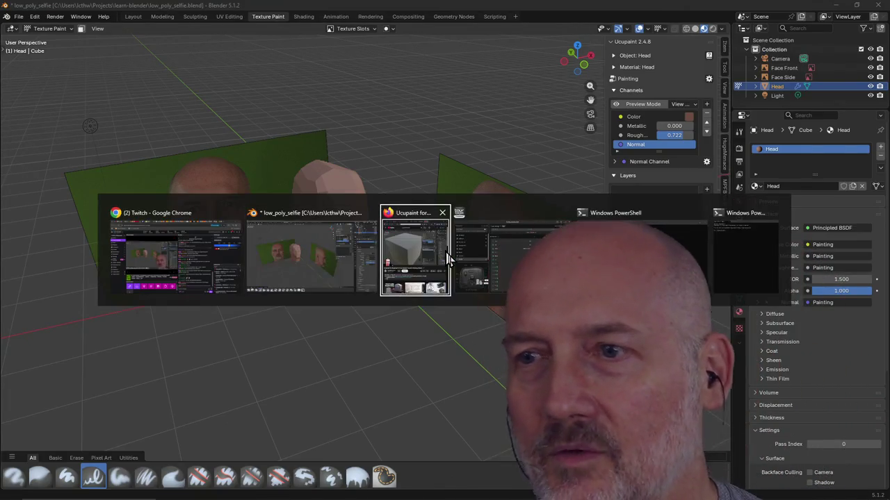
mouse_move(132, 187)
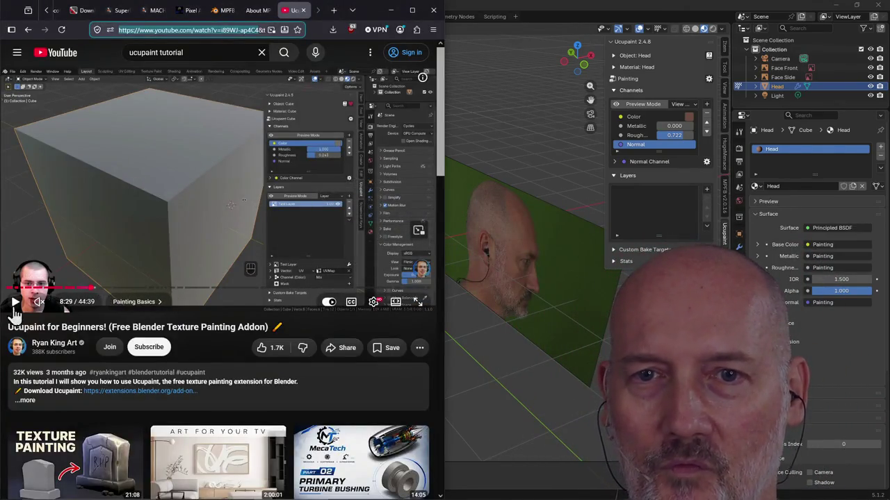
click(14, 302)
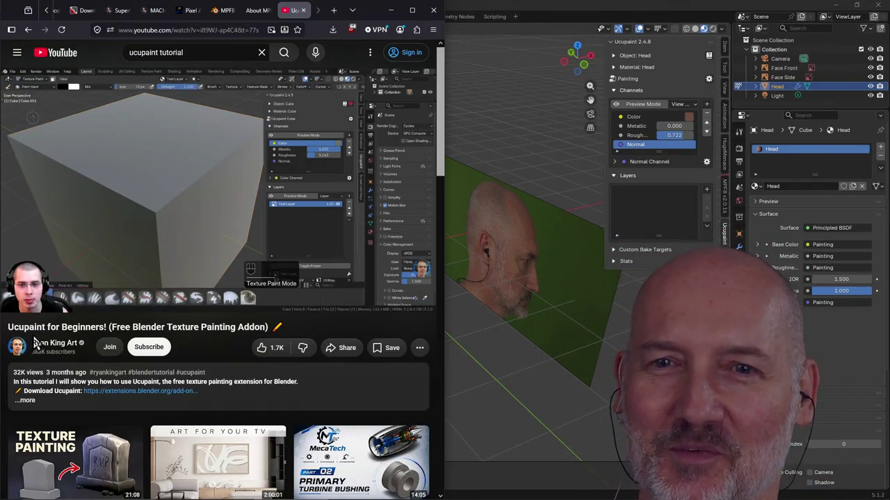
click(107, 192)
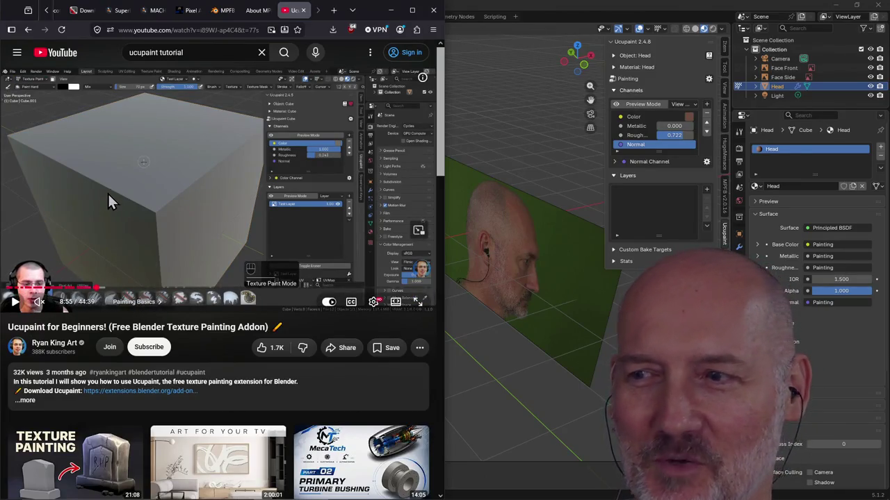
click(107, 192)
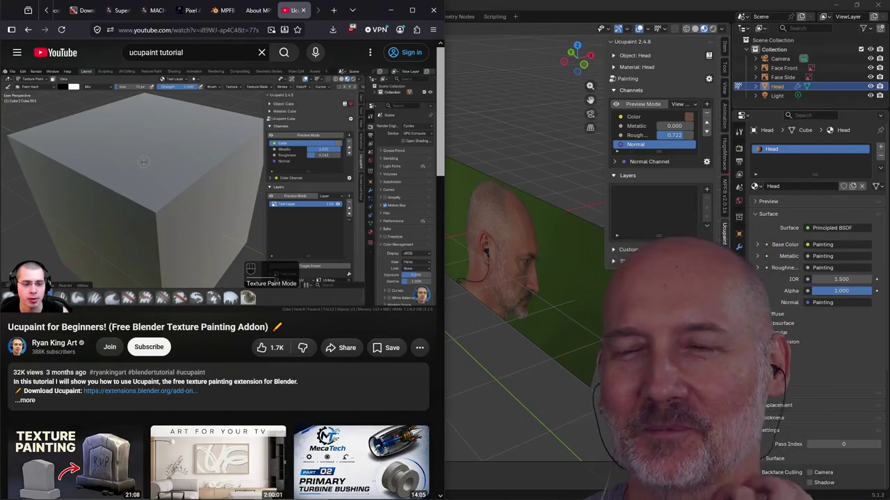
click(17, 305)
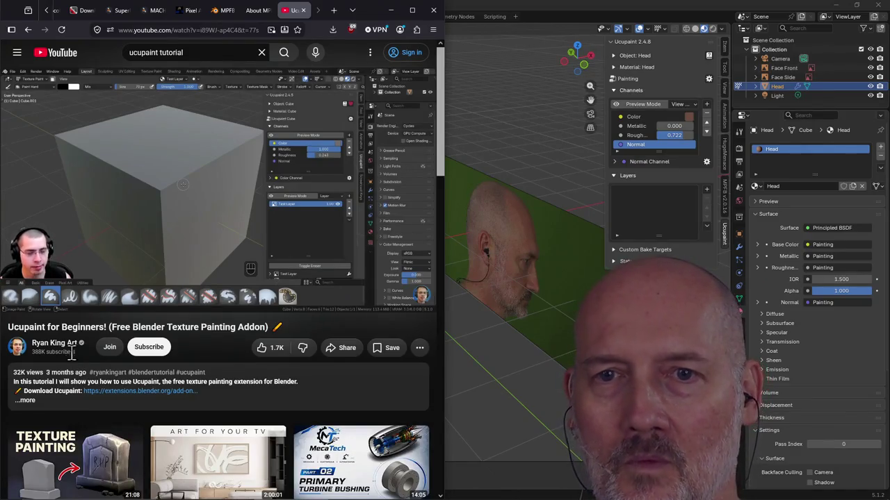
drag(105, 290, 113, 290)
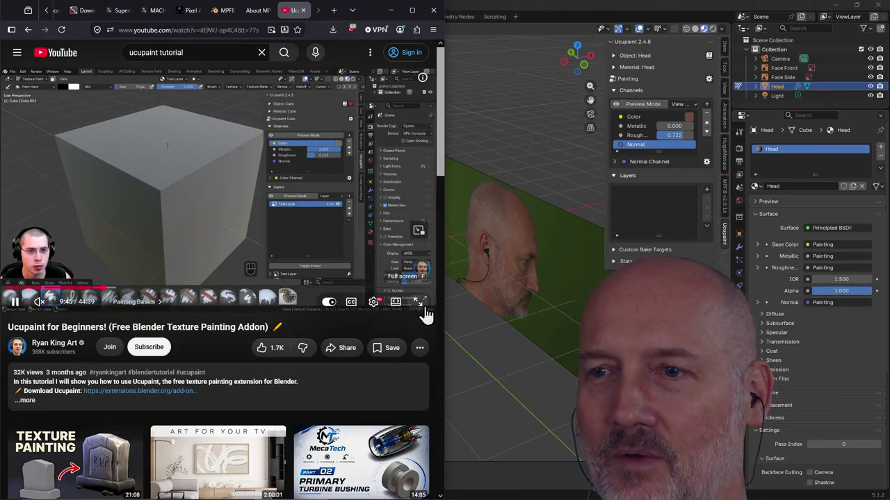
click(423, 306)
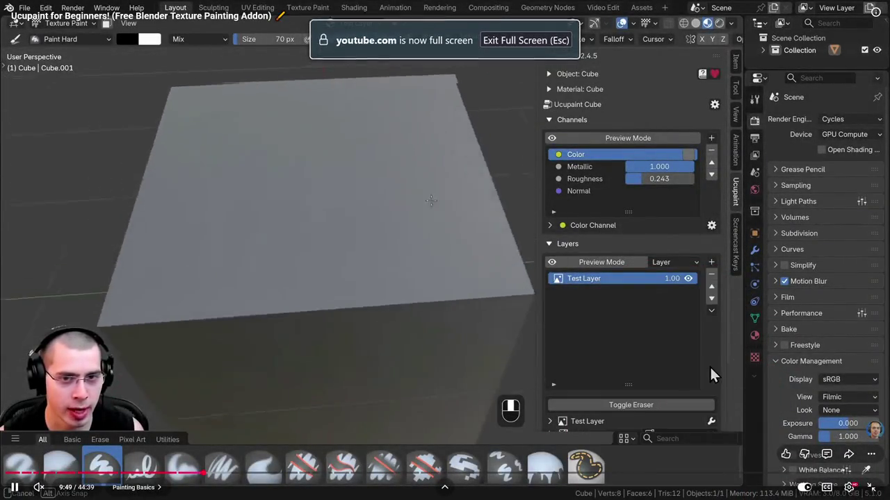
Skip the Ucupaint tutorial ahead, pause it at 10:22 of 44:39, and return to Blender.
click(869, 487)
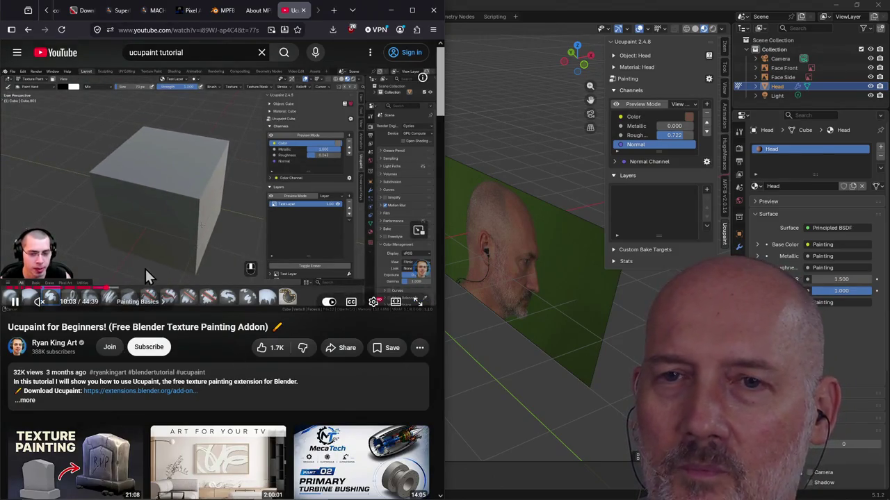
mouse_move(112, 288)
mouse_down()
mouse_move(139, 229)
mouse_move(197, 238)
mouse_up()
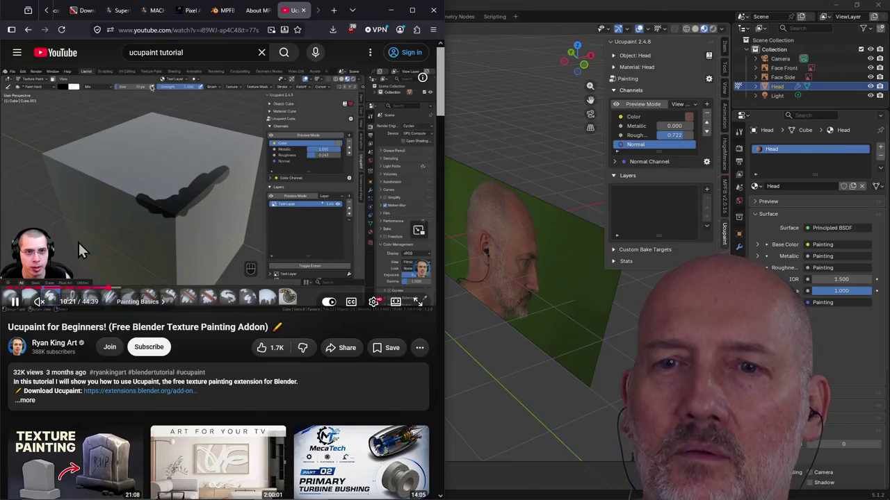
click(13, 303)
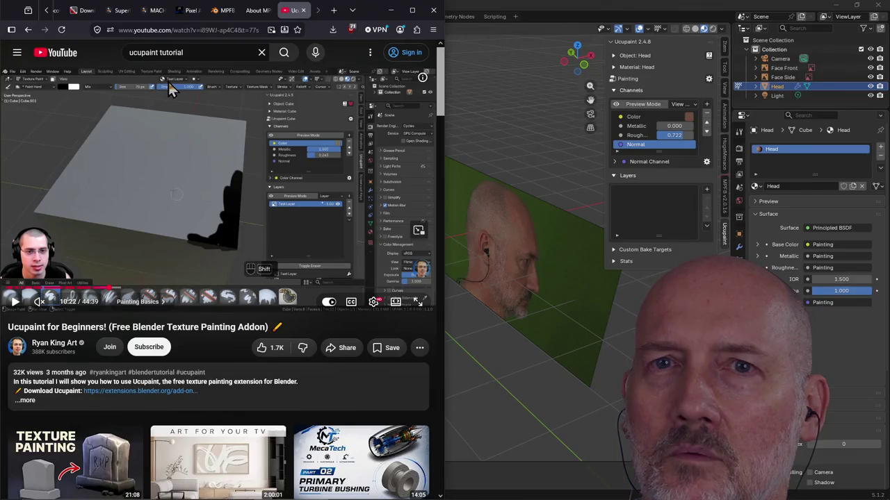
click(590, 6)
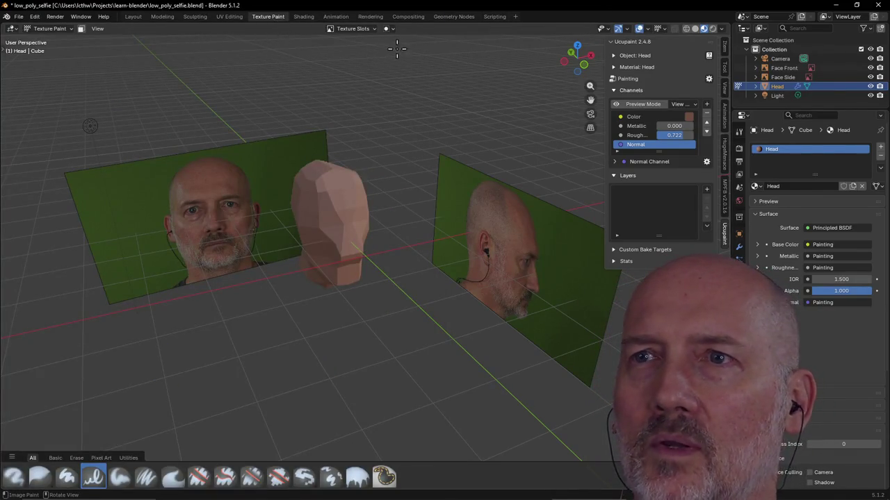
Check the texture slot options, glance at the tutorial, and toggle Layout back to Texture Paint.
click(392, 29)
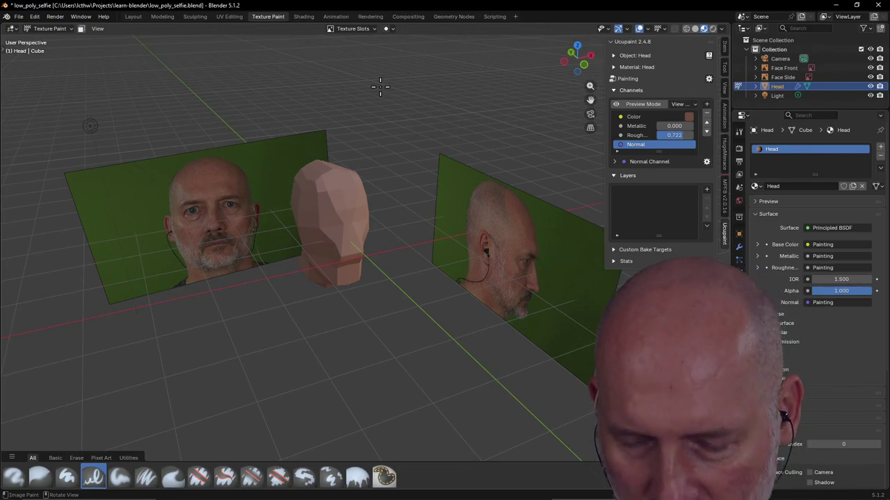
key(alt+Tab)
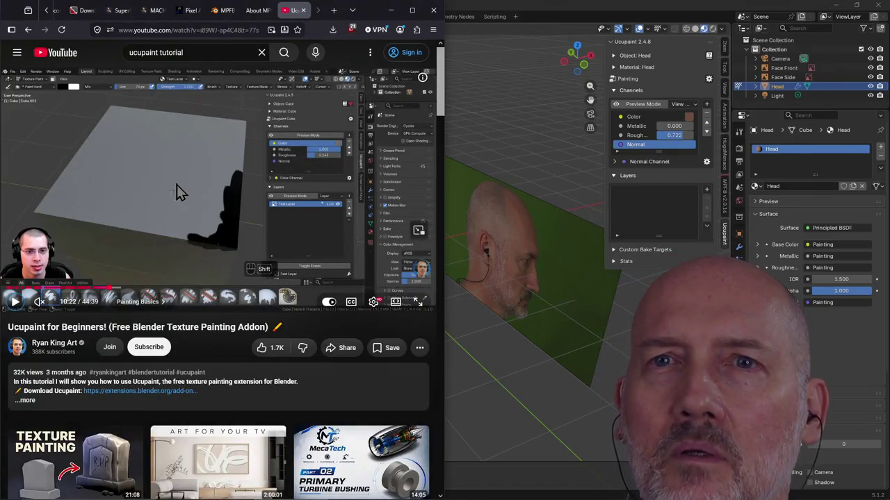
click(512, 23)
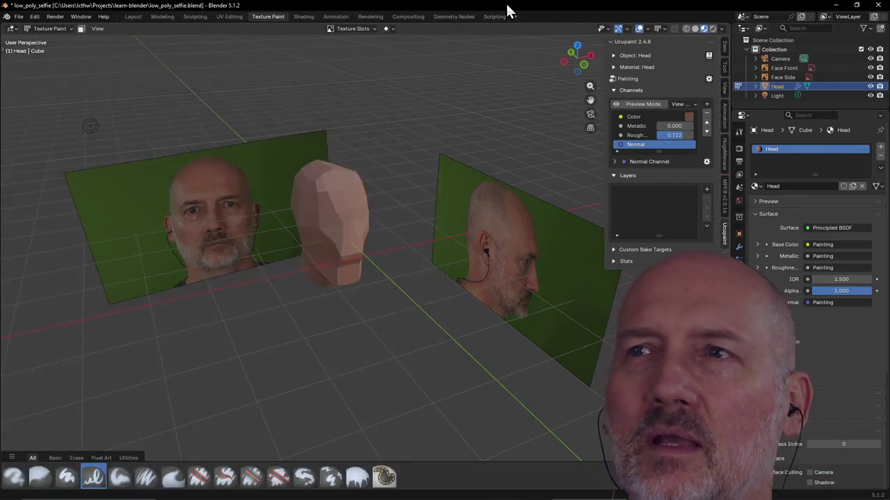
click(134, 17)
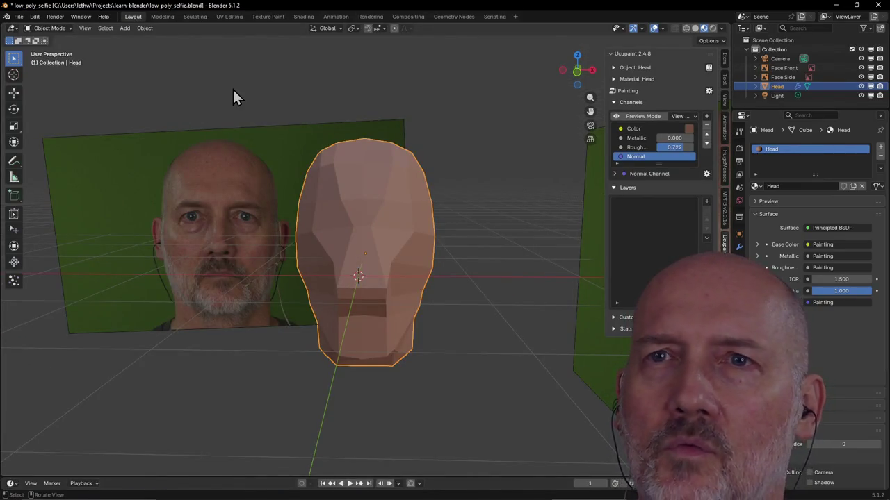
click(267, 16)
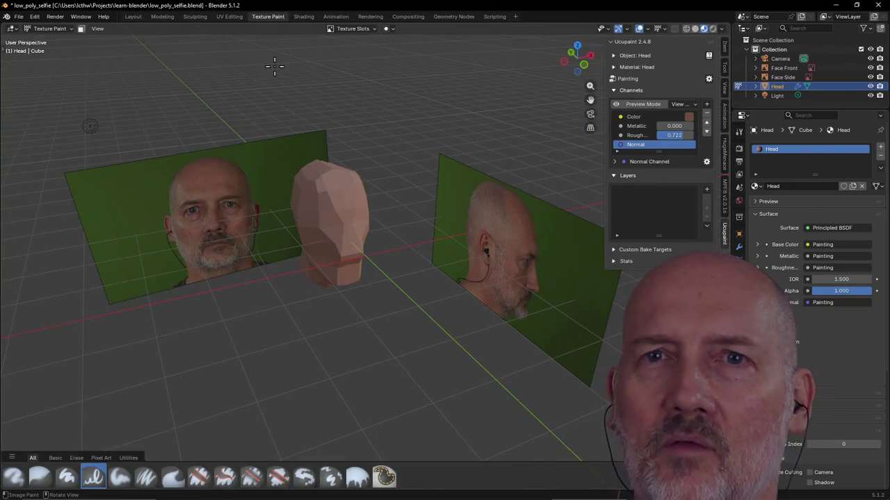
Resume the tutorial, then come back to Blender and open the viewport's view options.
key(alt+Tab)
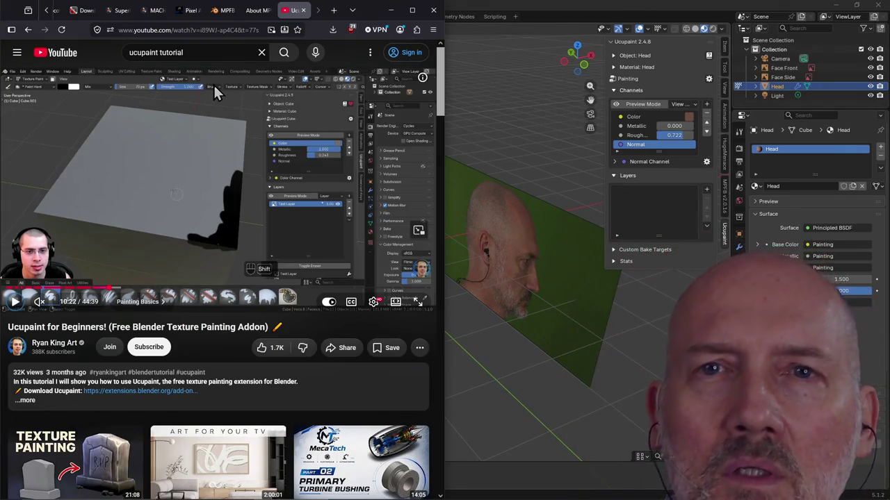
click(214, 84)
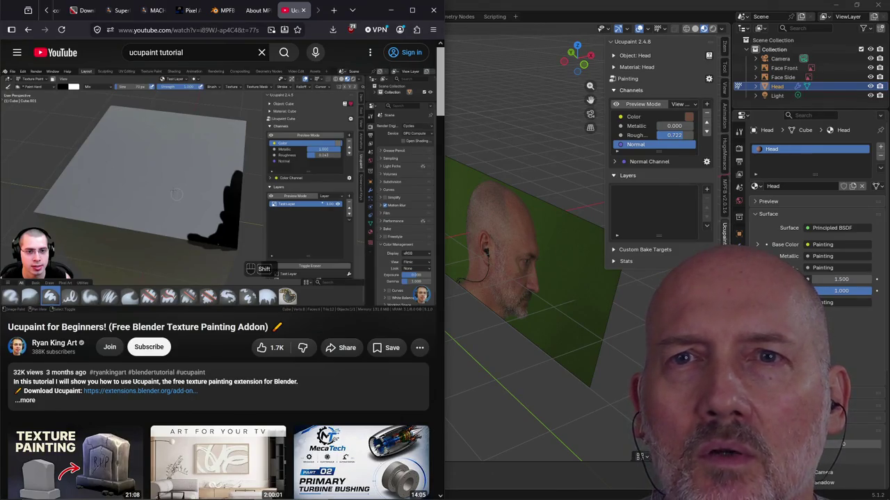
click(526, 8)
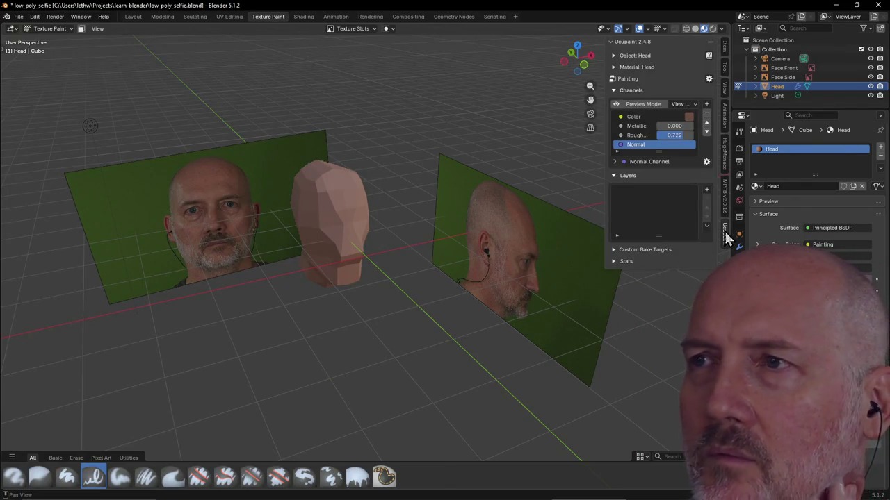
click(101, 29)
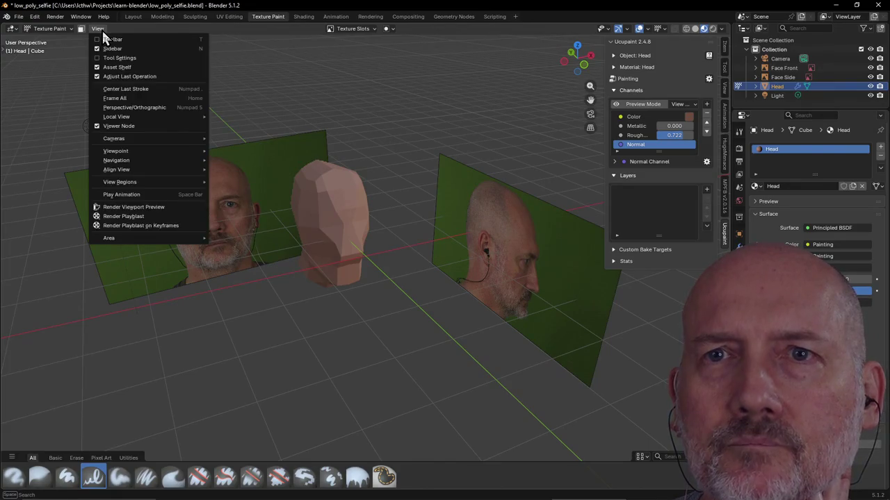
click(151, 59)
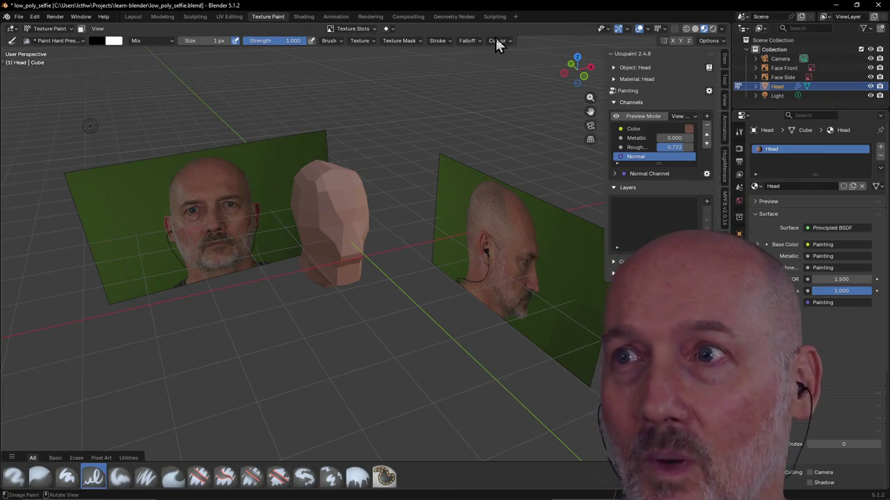
click(98, 28)
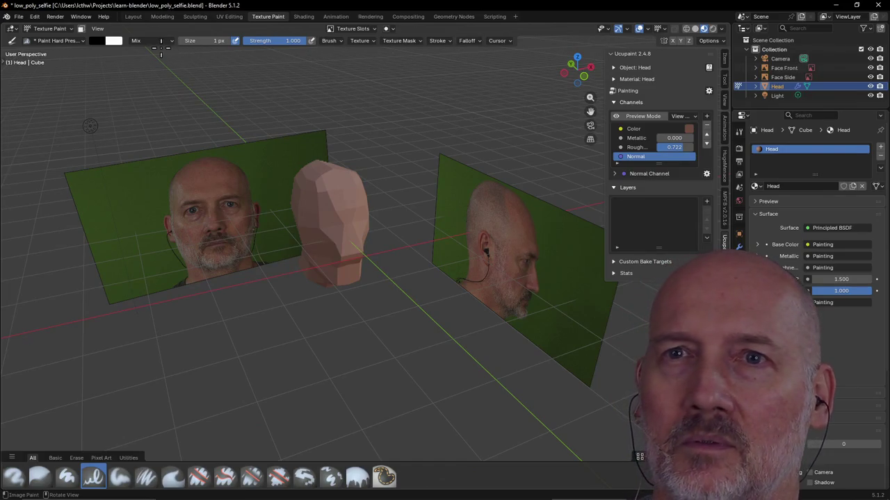
click(96, 29)
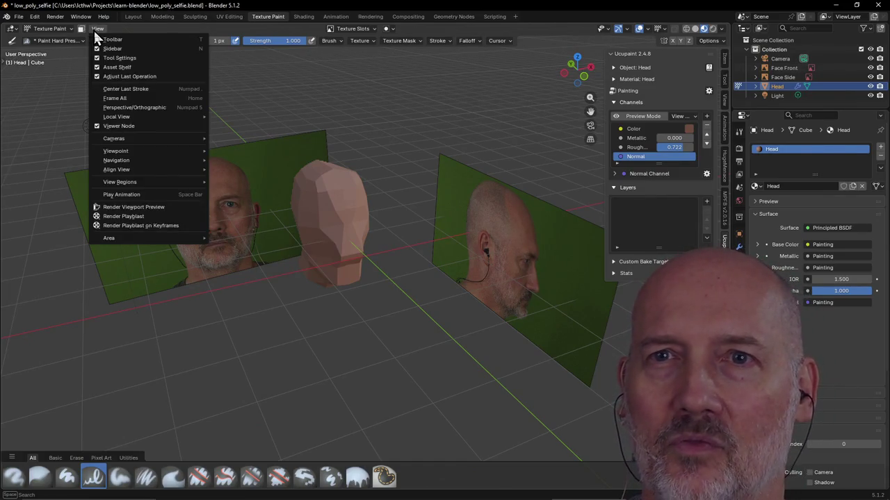
click(93, 29)
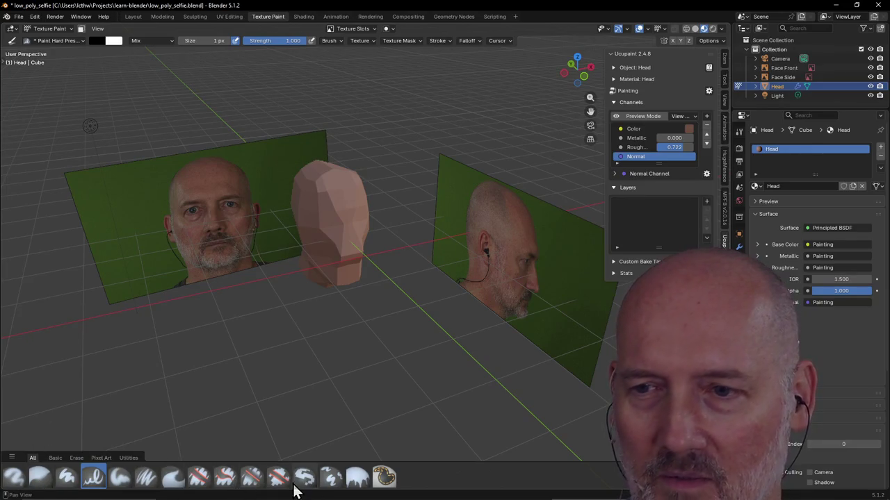
click(97, 29)
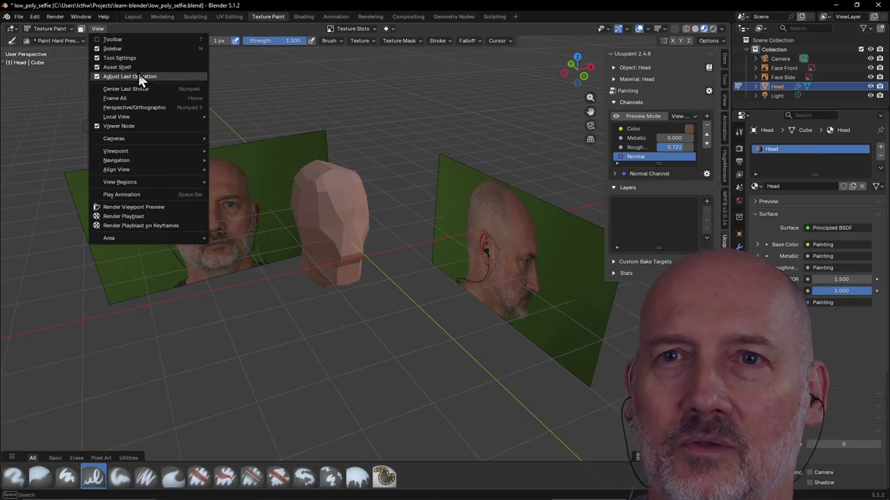
click(104, 32)
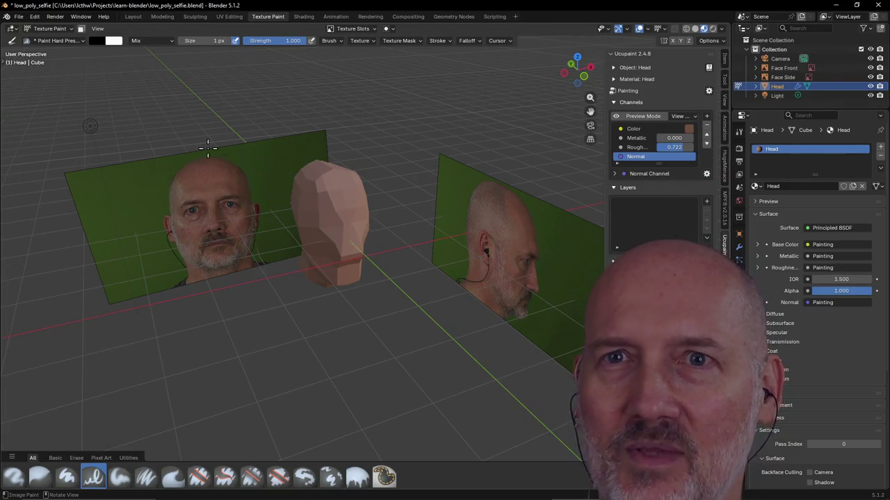
Set the paint colour to a muted pink (#AE7070) and select the Blur brush.
click(98, 40)
mouse_move(118, 104)
mouse_down()
mouse_move(110, 78)
mouse_move(123, 73)
mouse_up()
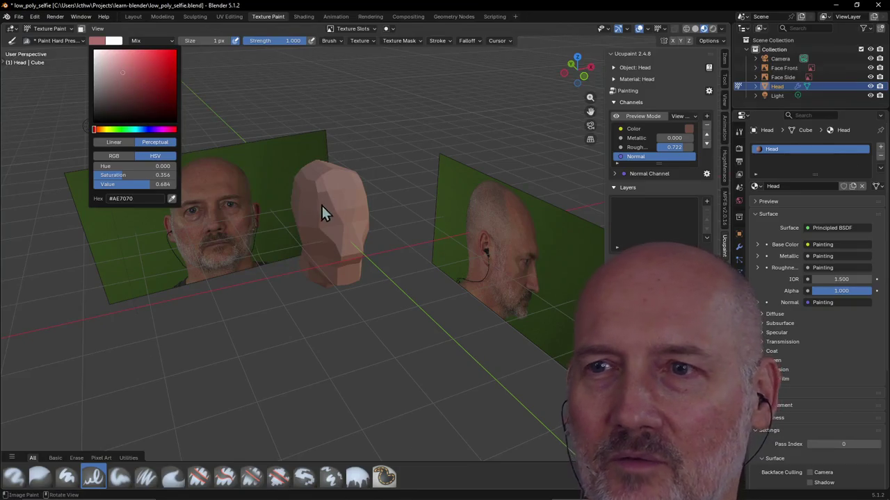
click(340, 220)
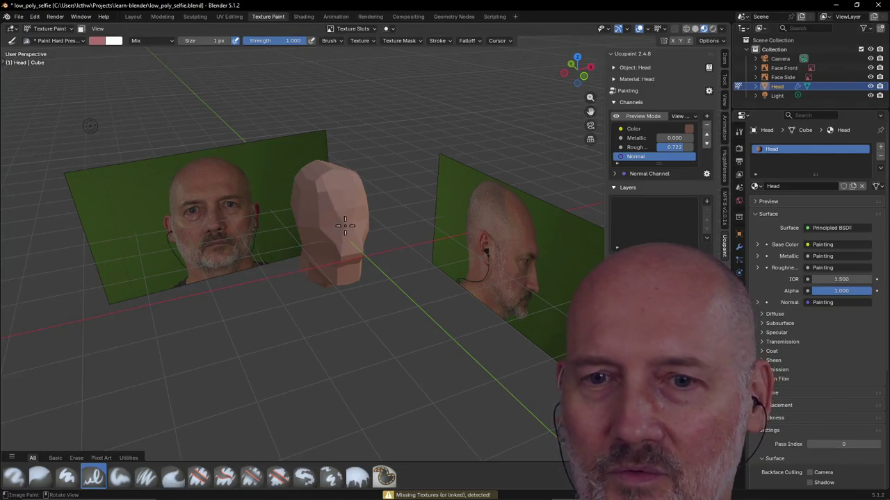
click(39, 477)
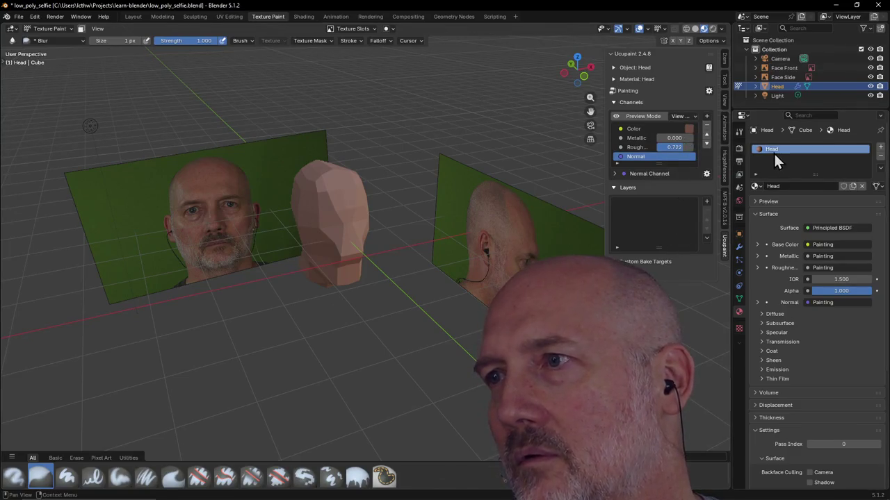
Turn the view toward the head's front and try a blur stroke on it.
mouse_move(334, 184)
middle_down()
mouse_move(356, 186)
mouse_move(346, 216)
middle_up()
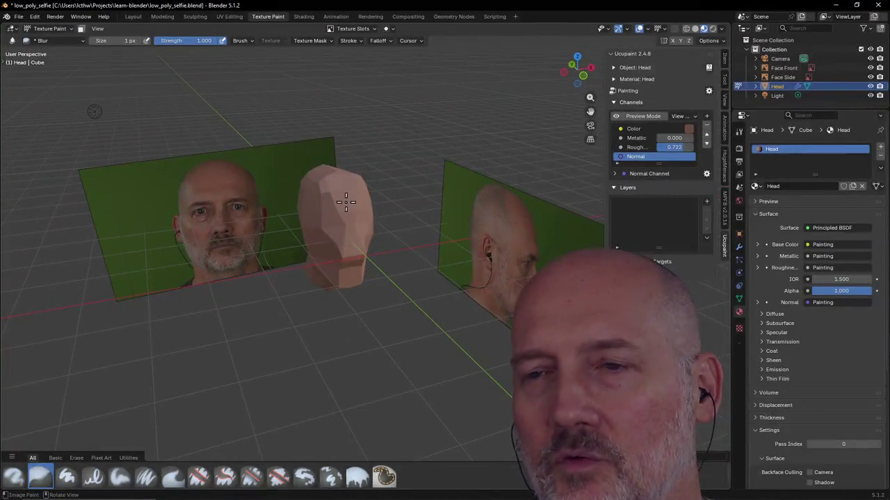
scroll(347, 191, up, 5)
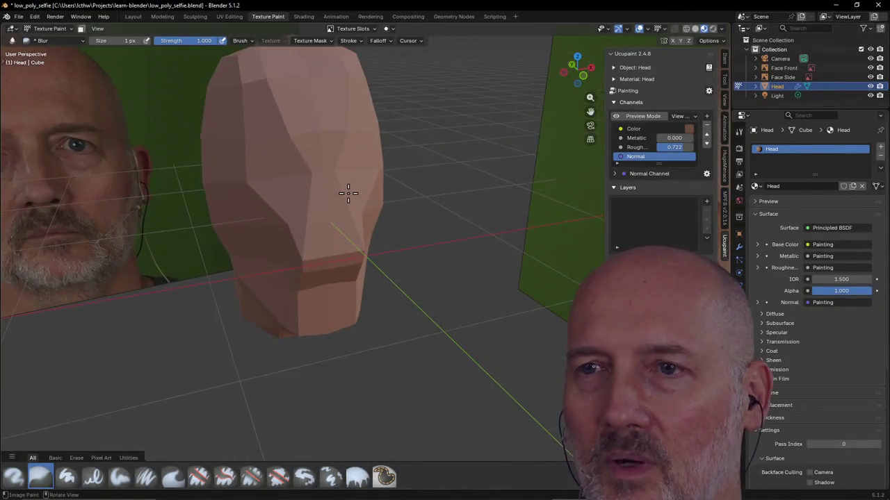
middle_drag(325, 176, 328, 173)
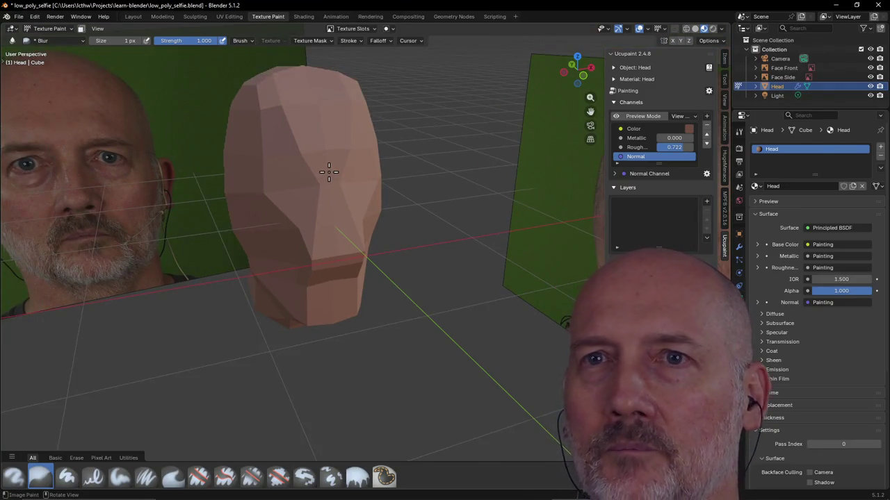
click(330, 41)
click(331, 40)
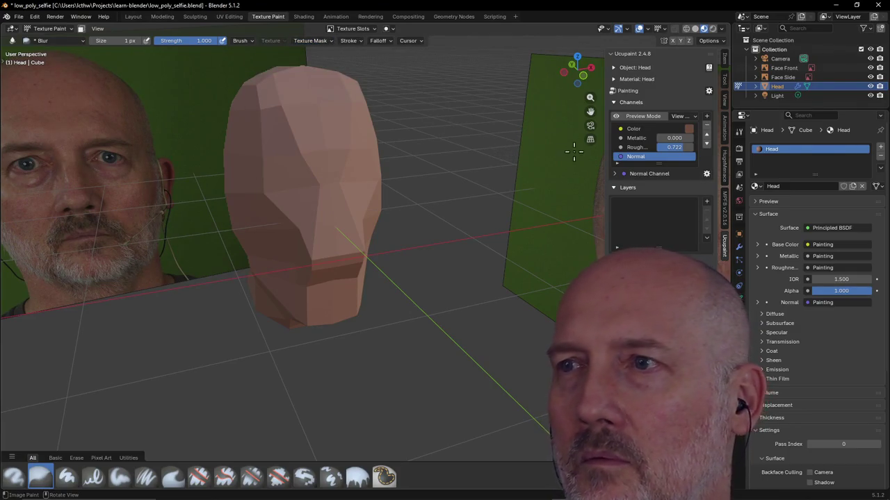
mouse_move(307, 174)
mouse_down()
mouse_move(308, 196)
mouse_move(318, 199)
mouse_up()
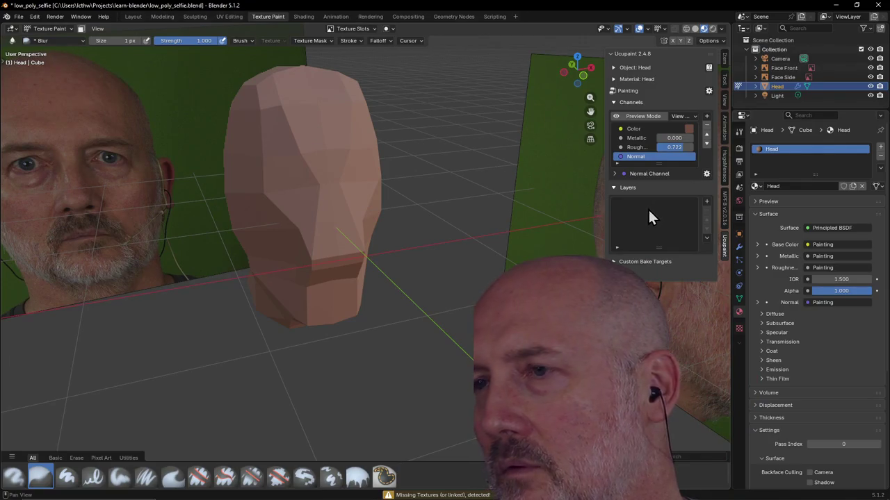
Add a 'Head Paint Base' layer via Bake as Layer > Paint Base at 512 resolution.
click(706, 202)
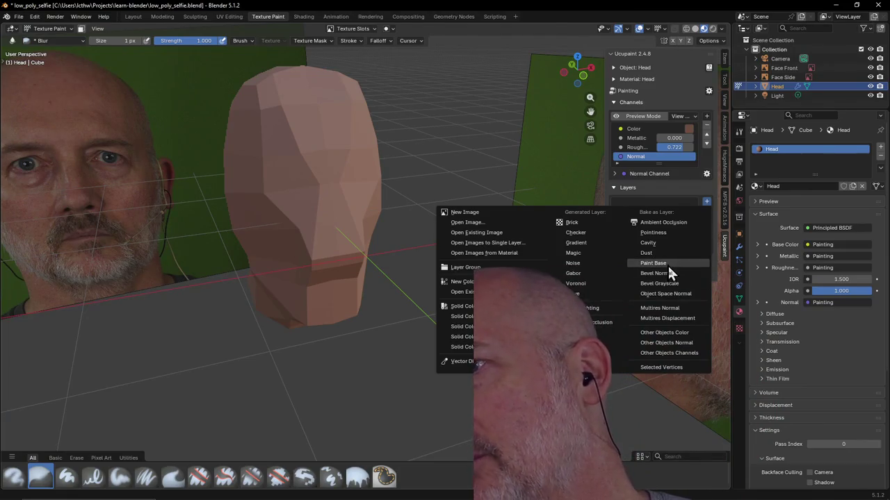
click(667, 264)
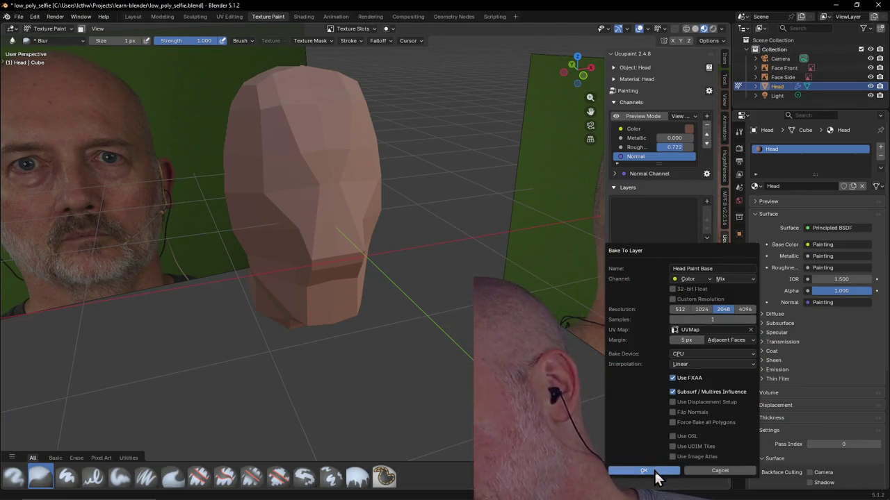
click(679, 309)
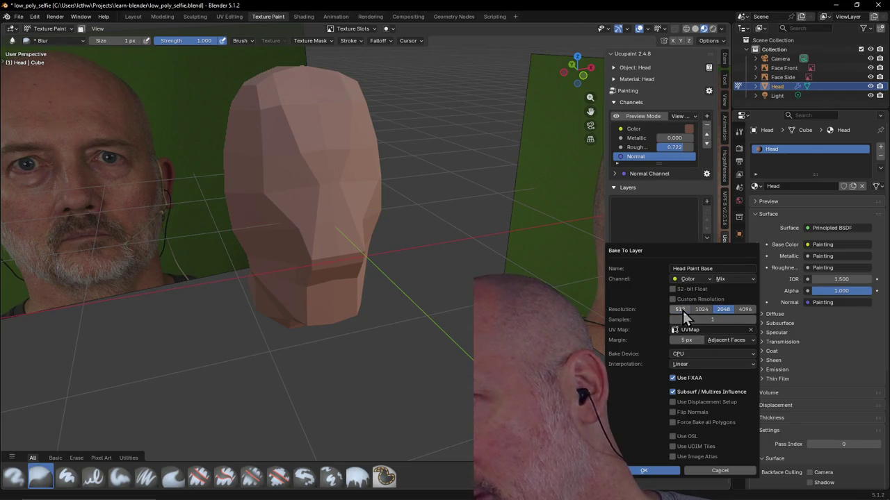
click(644, 466)
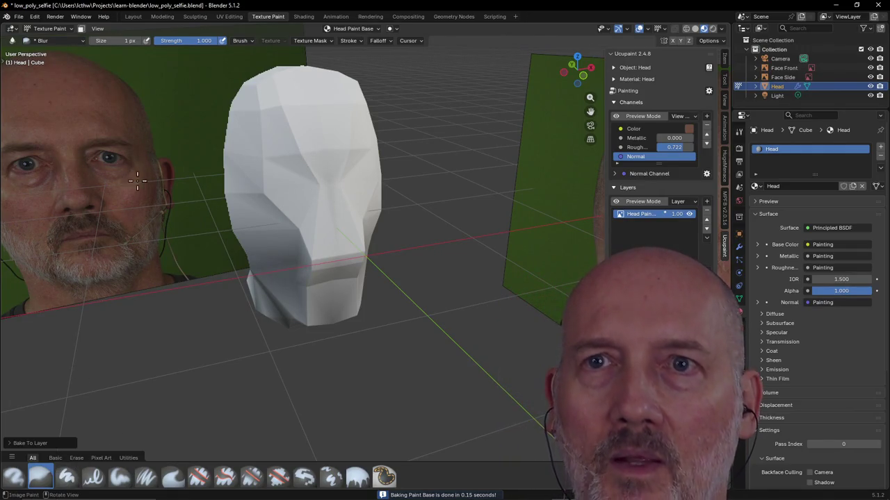
drag(127, 40, 129, 41)
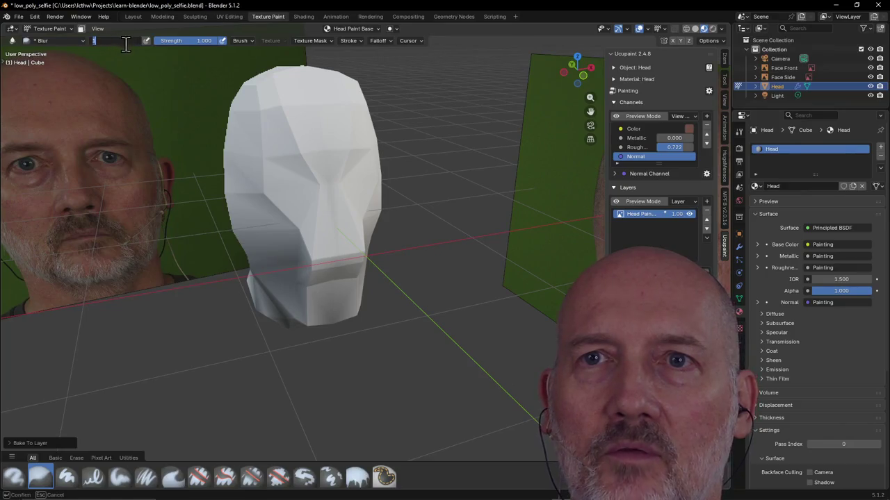
Resize the Blur brush from 2 px to 32 px, checking the head in Layout.
text(2)
key(Return)
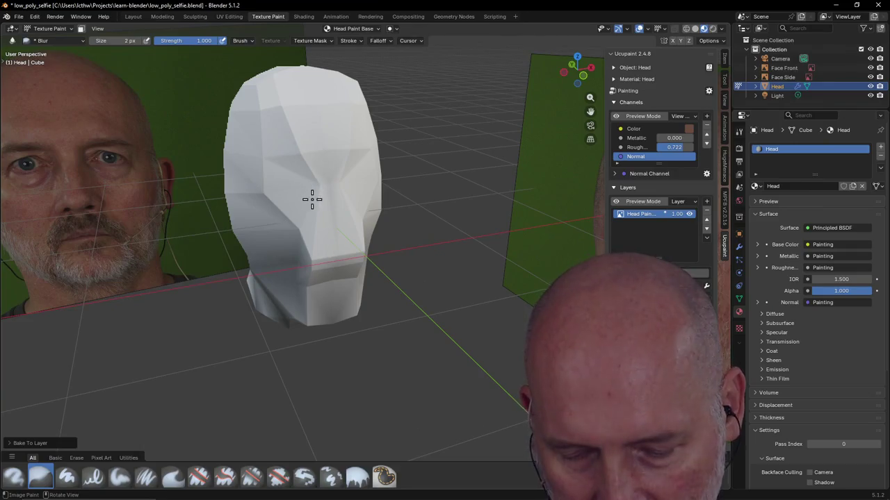
key(f)
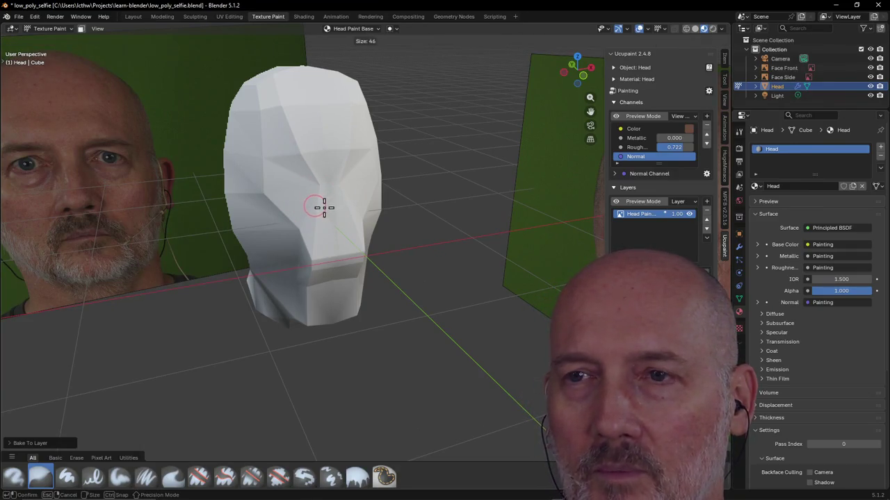
click(322, 208)
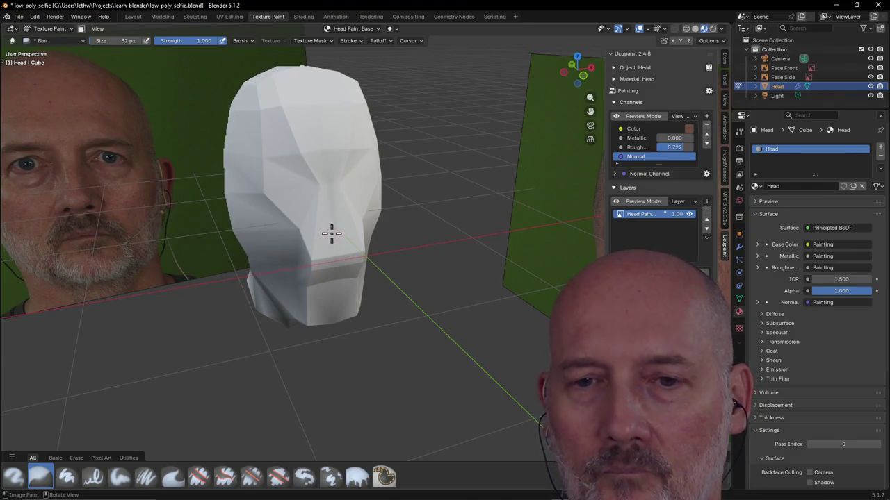
click(132, 16)
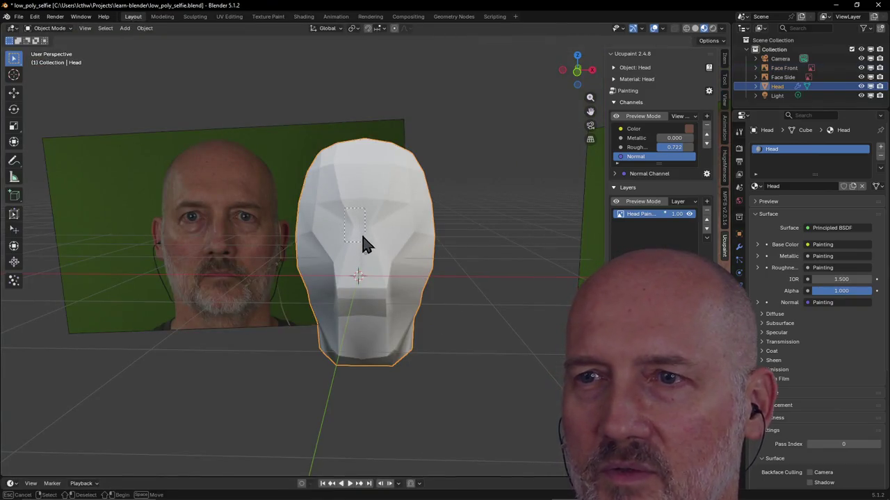
click(271, 17)
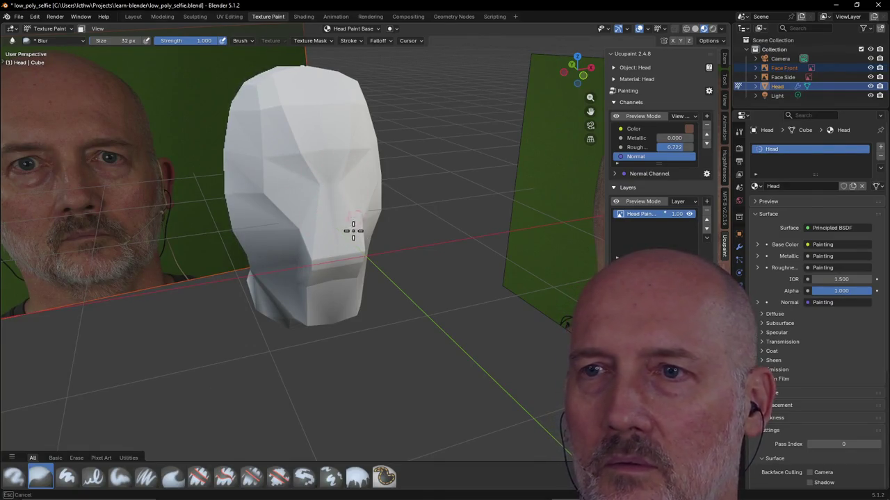
Keep brush strength at 1.000 and blur strokes across the head's face.
drag(353, 228, 340, 214)
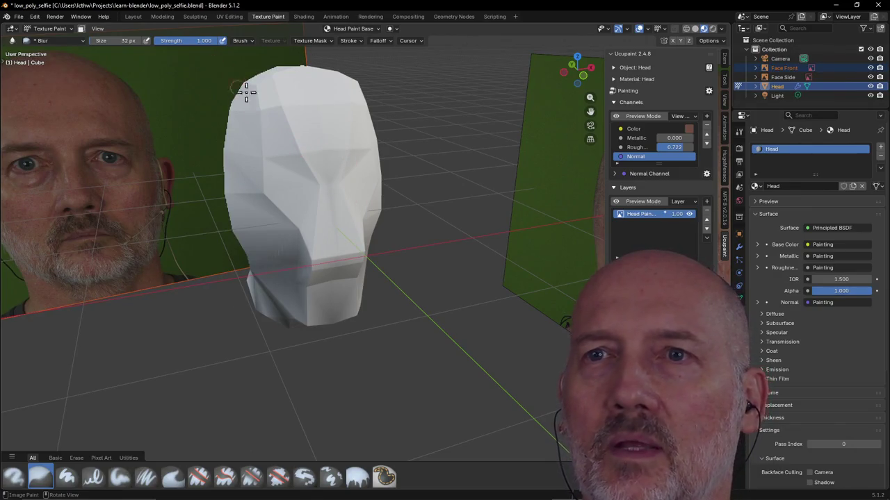
click(207, 41)
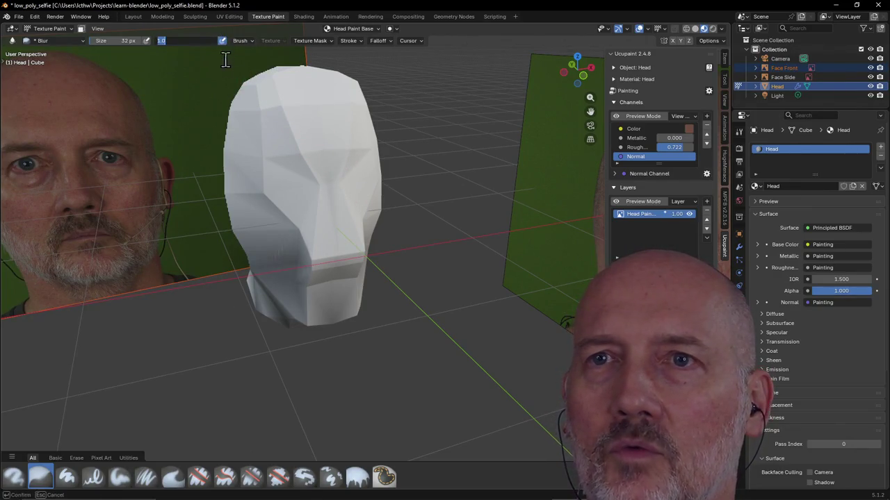
key(Return)
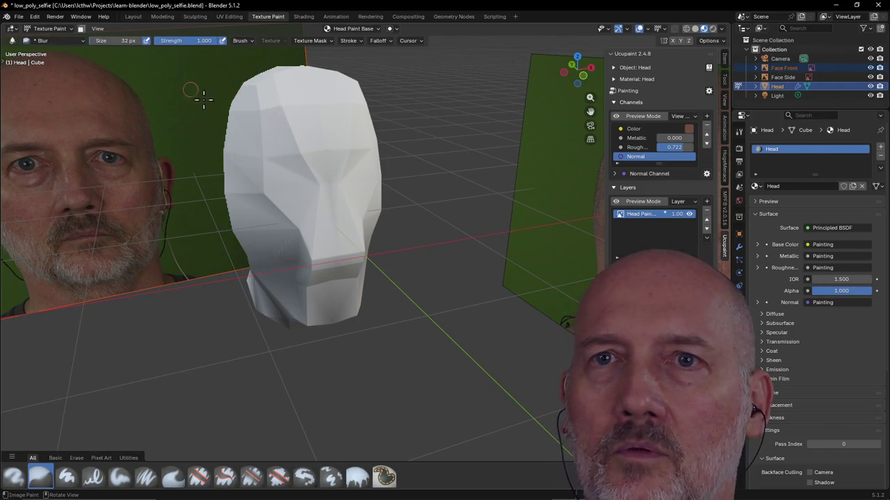
drag(288, 152, 306, 171)
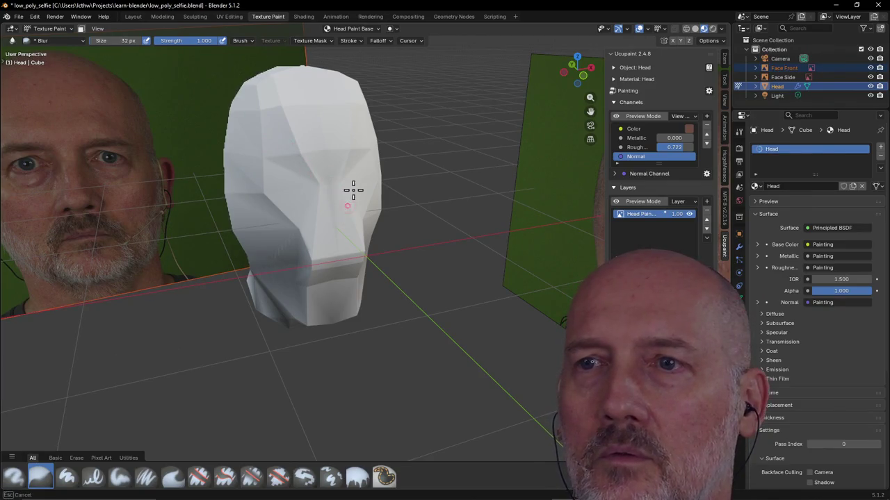
drag(351, 193, 325, 234)
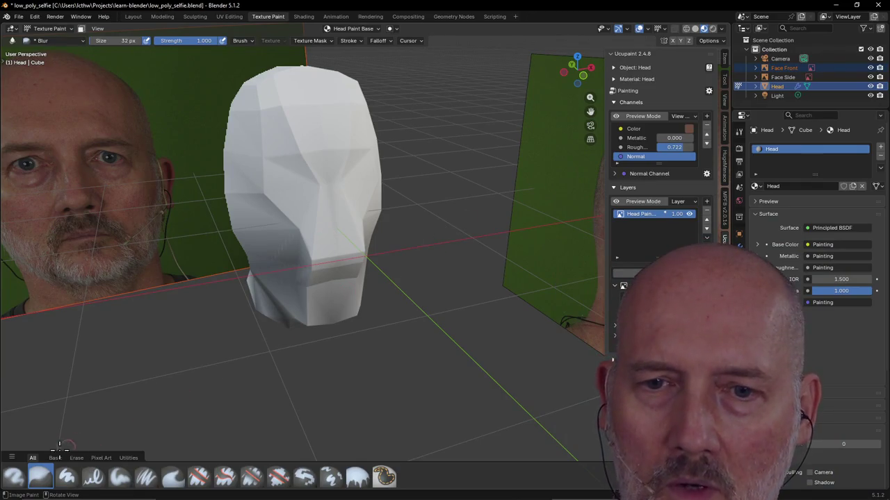
click(14, 477)
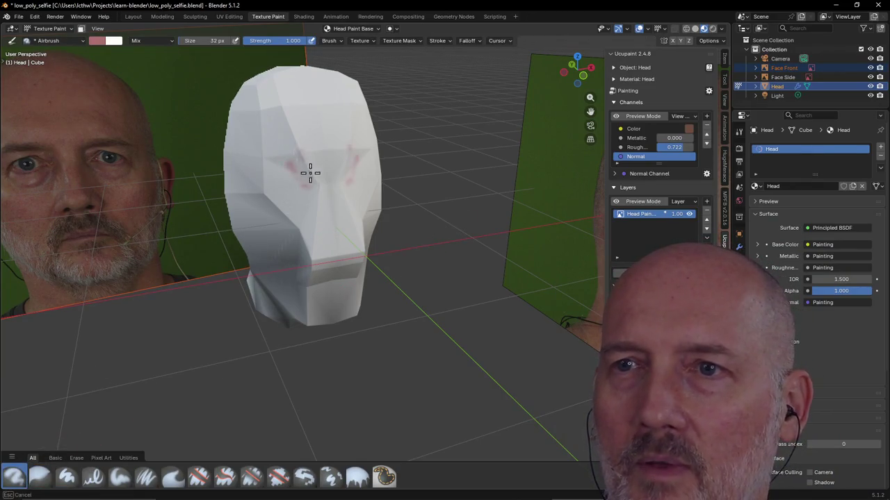
Undo the airbrushed pink brow marks and select the Paint Hard brush.
mouse_move(307, 165)
mouse_down()
mouse_move(325, 156)
mouse_move(347, 200)
mouse_move(359, 324)
mouse_up()
key(ctrl+z)
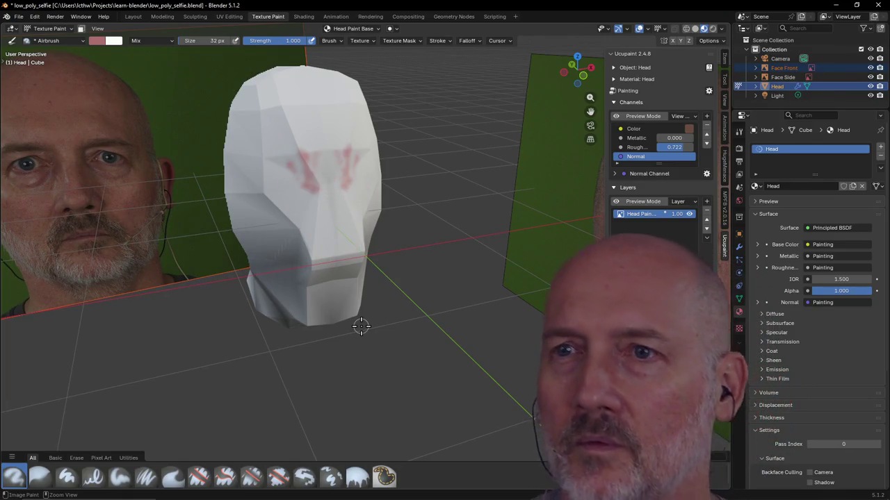
key(ctrl+z)
key(ctrl+z)
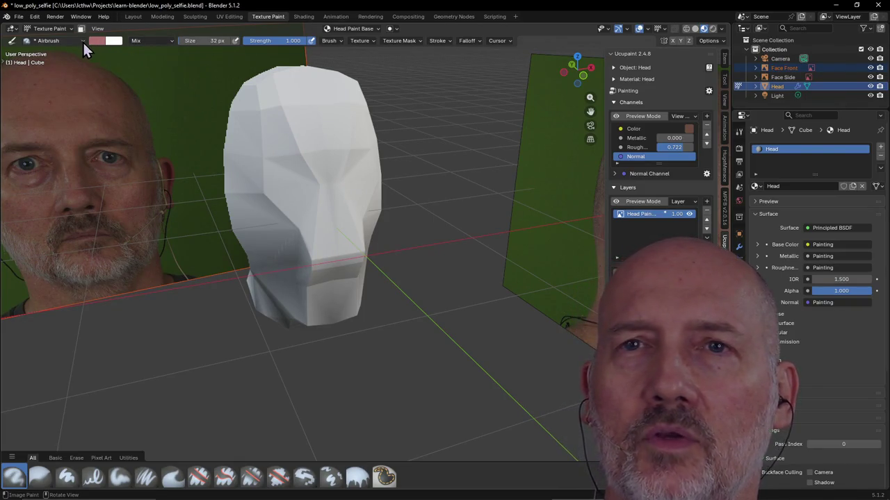
click(42, 480)
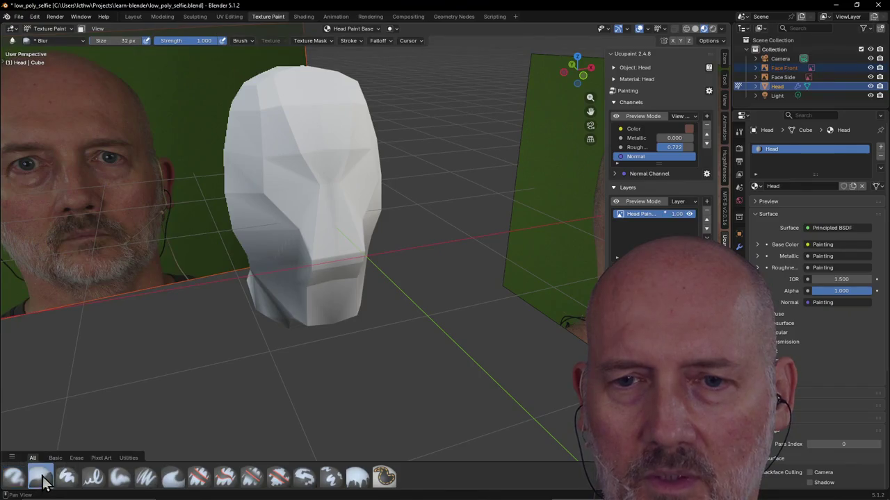
click(67, 479)
Paint hard-edged pink over the eye sockets, cheeks, upper face and forehead.
mouse_move(340, 177)
mouse_down()
mouse_move(347, 188)
mouse_move(371, 185)
mouse_up()
drag(236, 201, 298, 226)
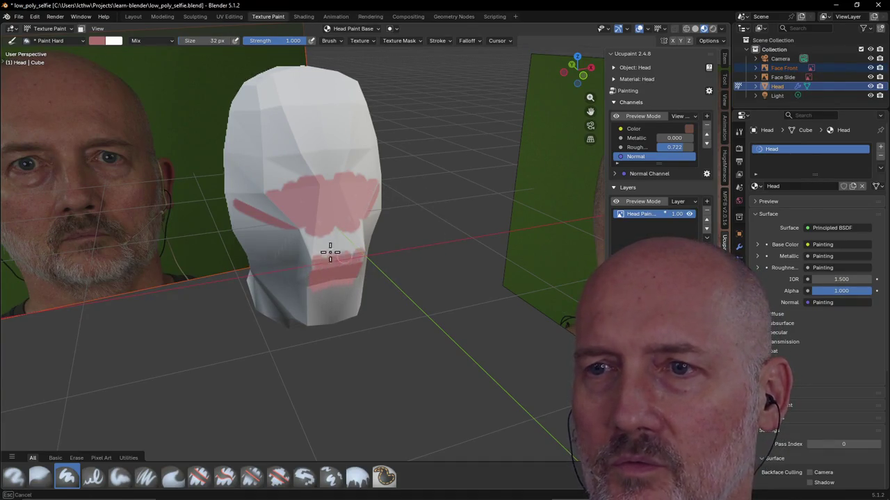
mouse_move(341, 224)
mouse_down()
mouse_move(334, 148)
mouse_move(322, 149)
mouse_up()
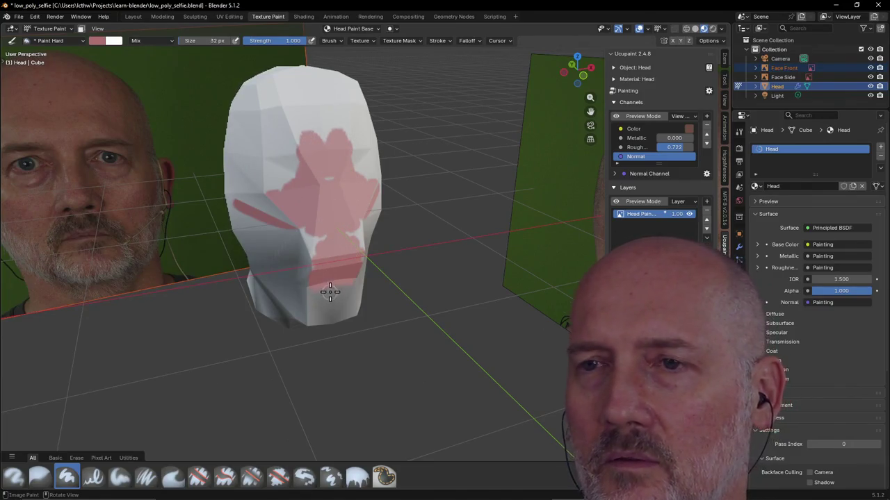
drag(331, 292, 319, 268)
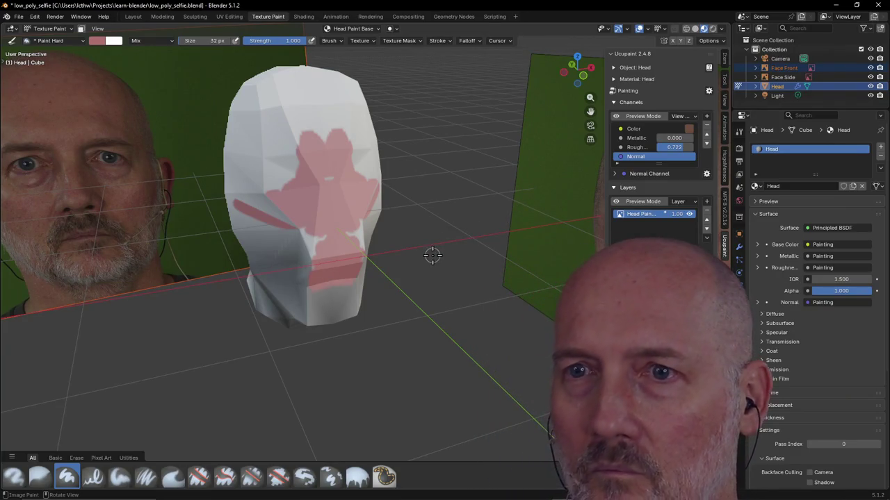
mouse_move(305, 138)
mouse_down()
mouse_move(322, 132)
mouse_move(307, 149)
mouse_up()
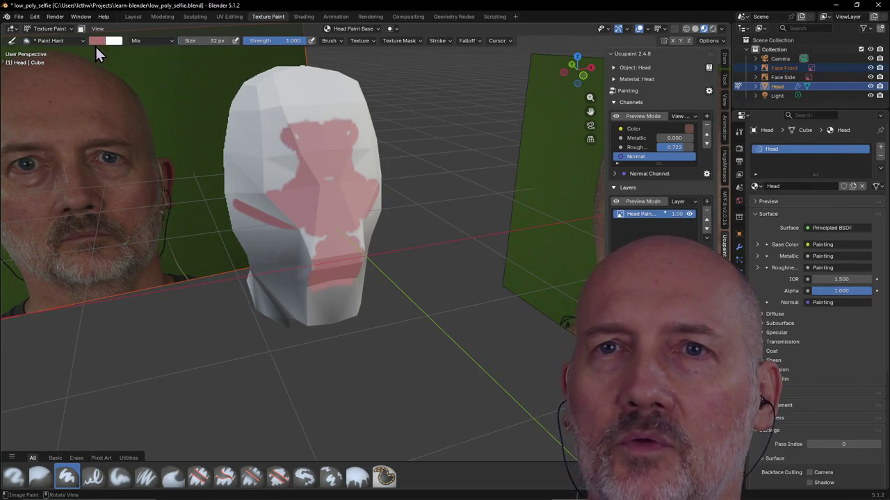
click(97, 41)
Eyedrop a brown from the photo and paint a brown band across the forehead.
click(174, 199)
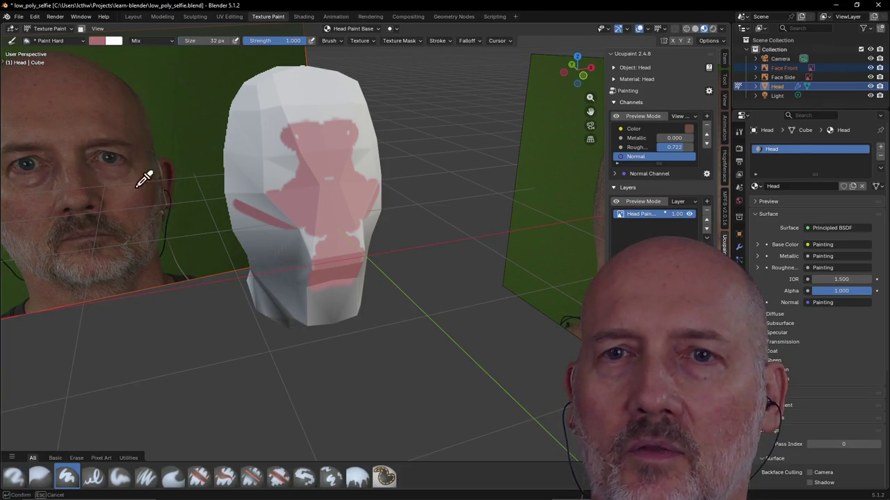
click(56, 120)
mouse_move(351, 129)
mouse_down()
mouse_move(289, 136)
mouse_move(322, 158)
mouse_up()
mouse_move(336, 122)
mouse_down()
mouse_move(359, 149)
mouse_move(367, 137)
mouse_move(344, 117)
mouse_move(330, 120)
mouse_move(347, 106)
mouse_up()
mouse_move(281, 109)
mouse_down()
mouse_move(263, 122)
mouse_move(252, 117)
mouse_up()
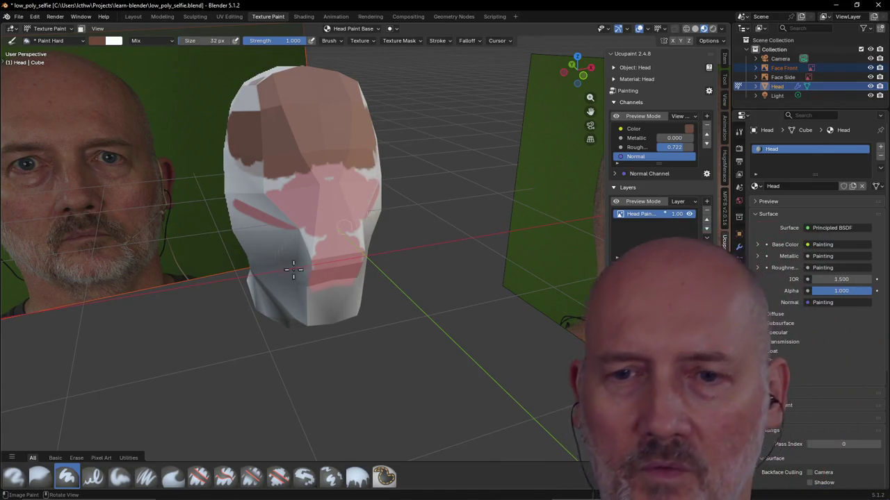
Set up Paint Hard Pressure with near-black #181412 at 10 px, viewing the head from the front.
click(94, 478)
click(97, 39)
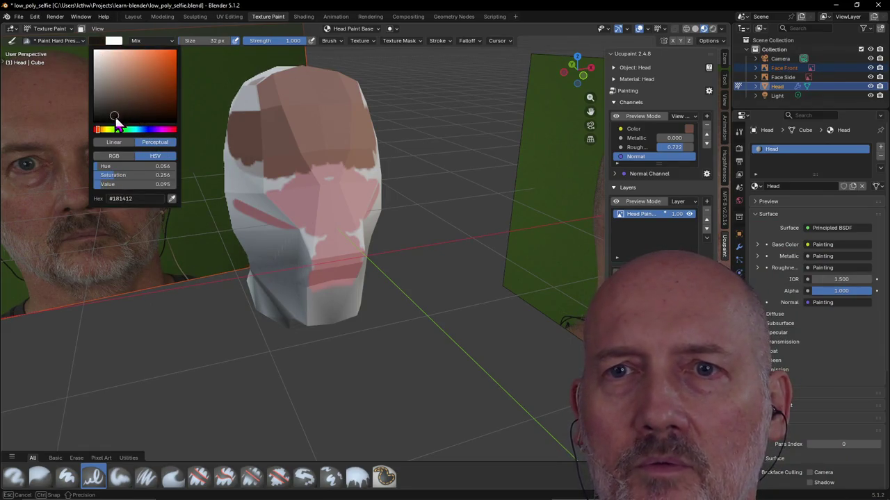
drag(119, 112, 122, 120)
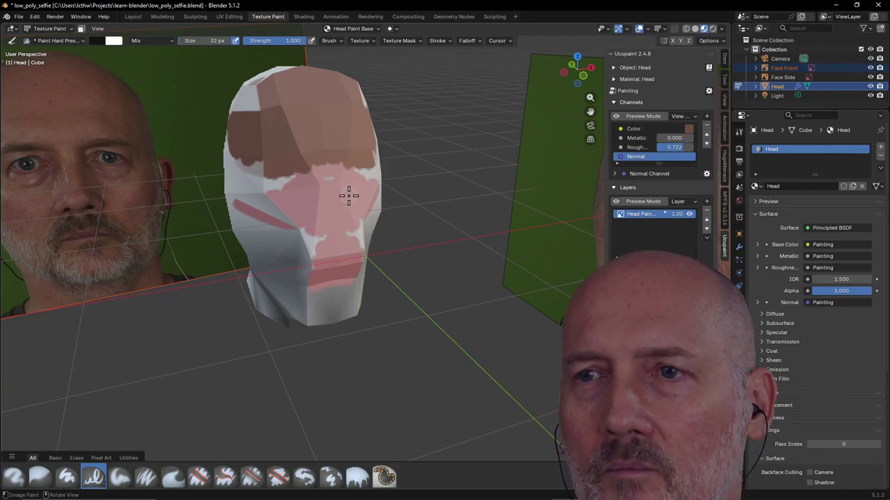
key(grave)
click(308, 178)
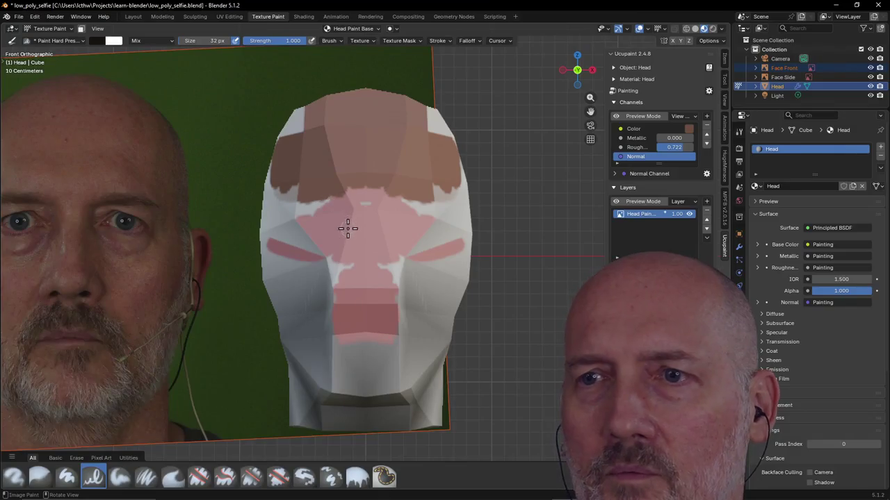
scroll(350, 227, down, 5)
scroll(353, 236, up, 2)
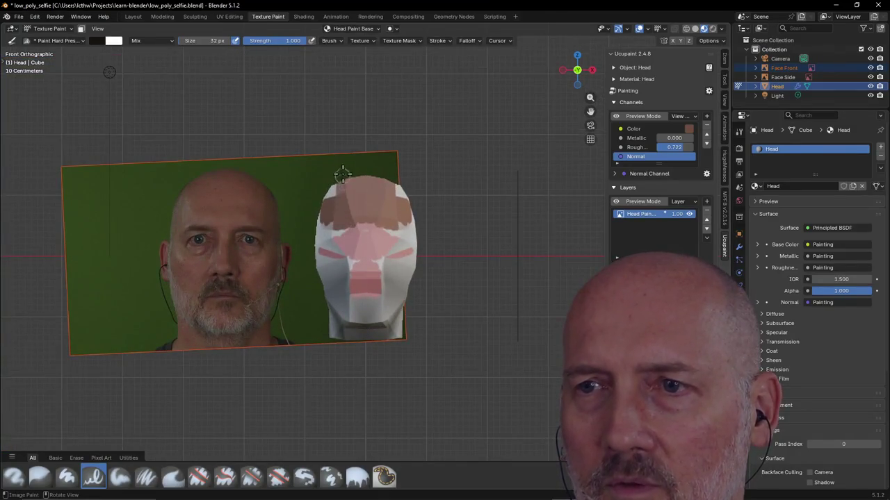
scroll(342, 173, down, 1)
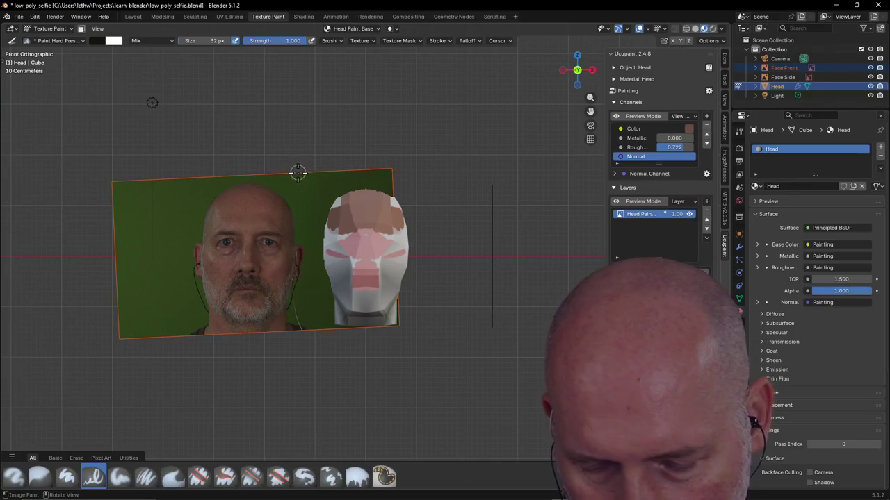
key(f)
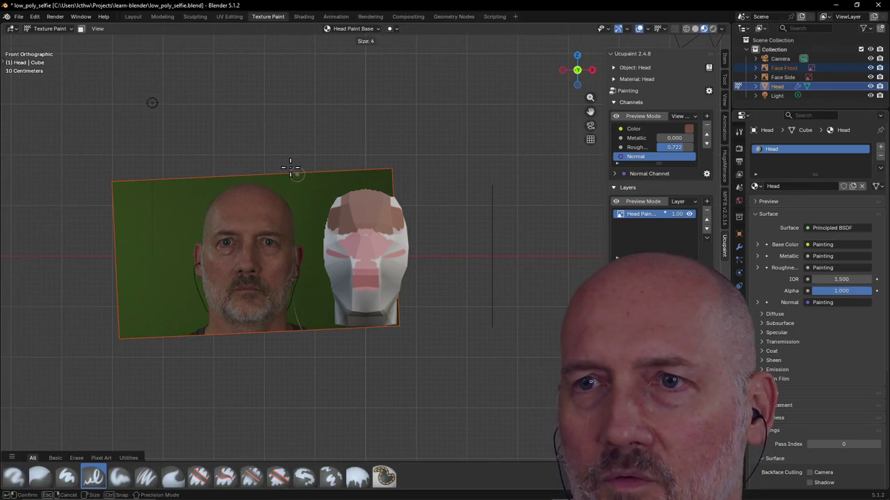
click(293, 168)
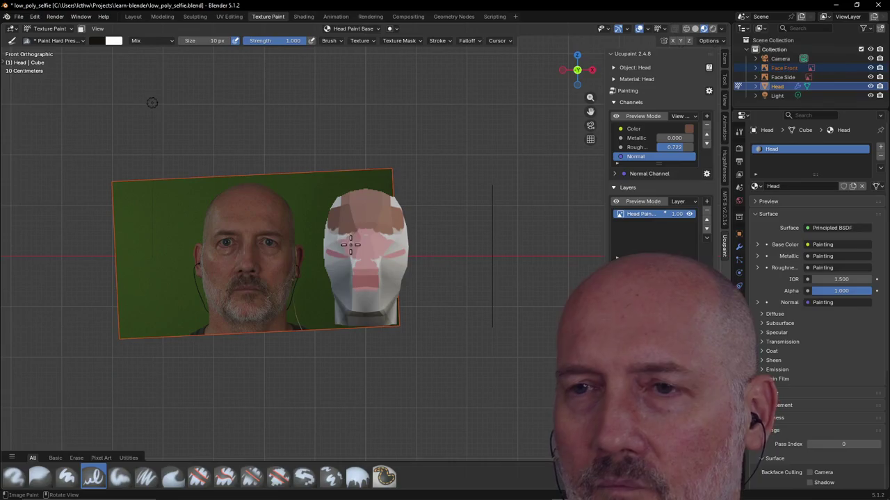
Zoom to the head and paint dark eyebrows, a nose-bridge stroke and mouth marks.
scroll(348, 242, up, 1)
scroll(348, 242, up, 1)
scroll(348, 241, up, 1)
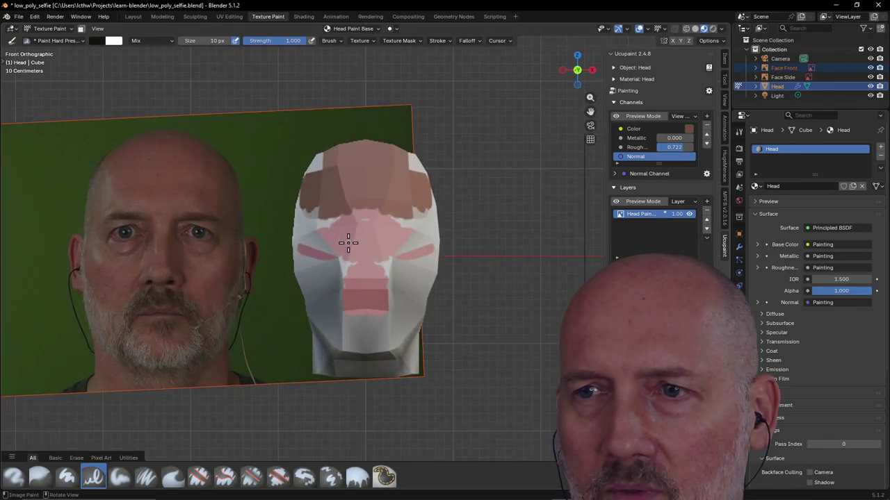
scroll(347, 243, up, 1)
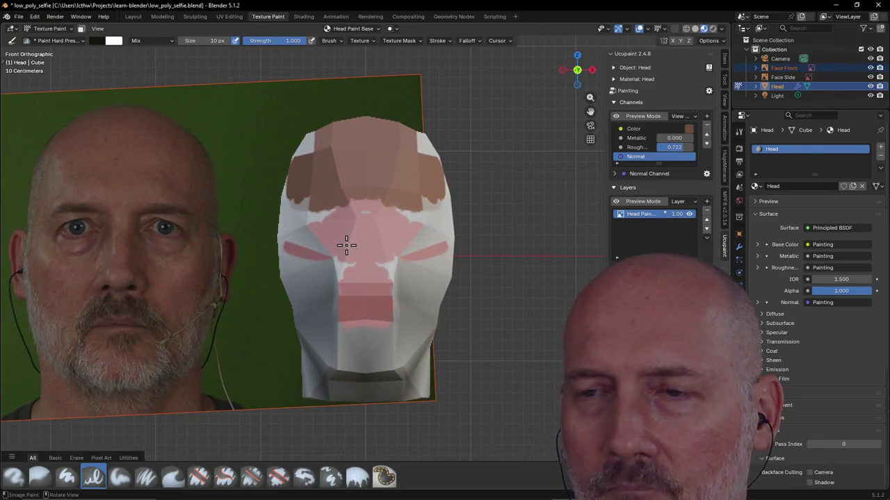
shift+middle_drag(345, 244, 425, 248)
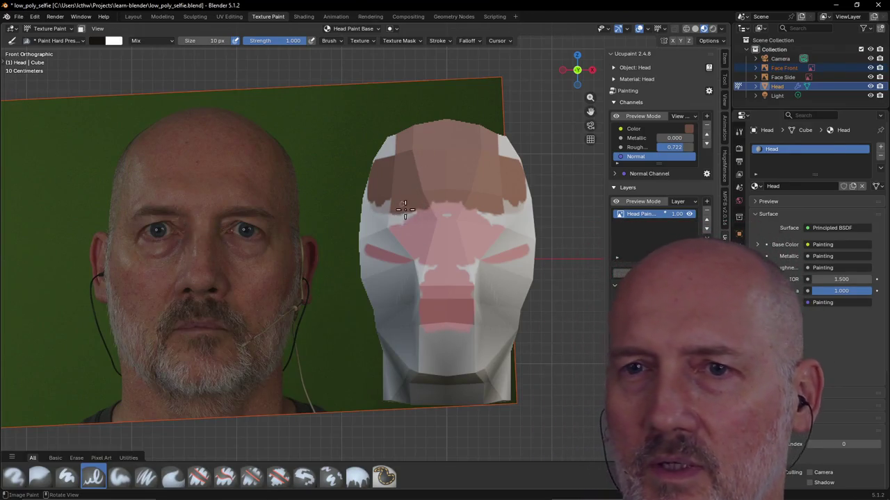
drag(402, 207, 431, 204)
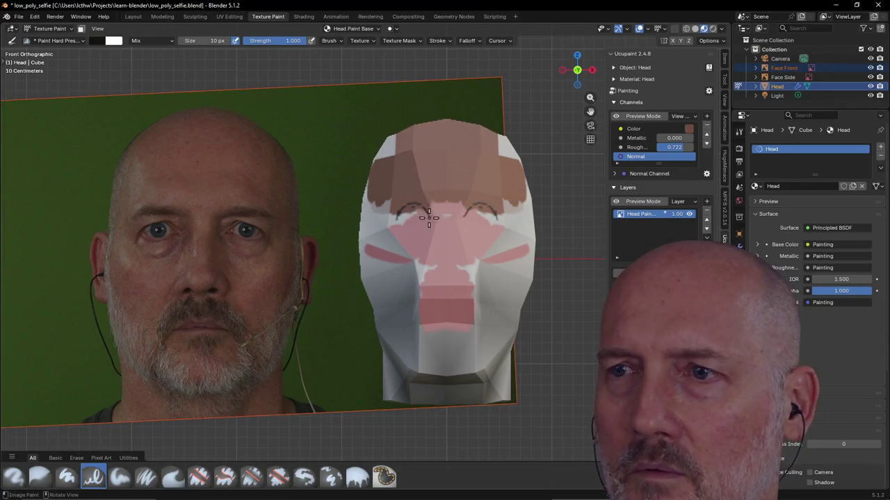
mouse_move(422, 215)
mouse_down()
mouse_move(402, 216)
mouse_move(419, 206)
mouse_up()
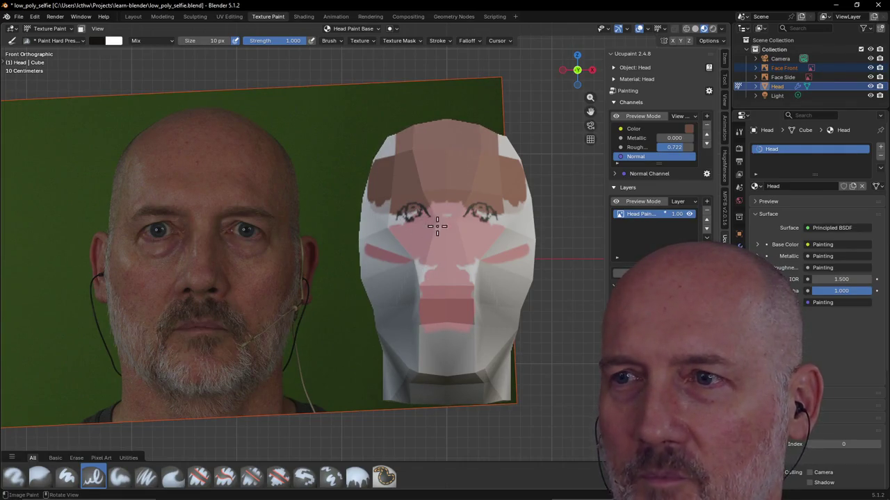
drag(431, 212, 435, 221)
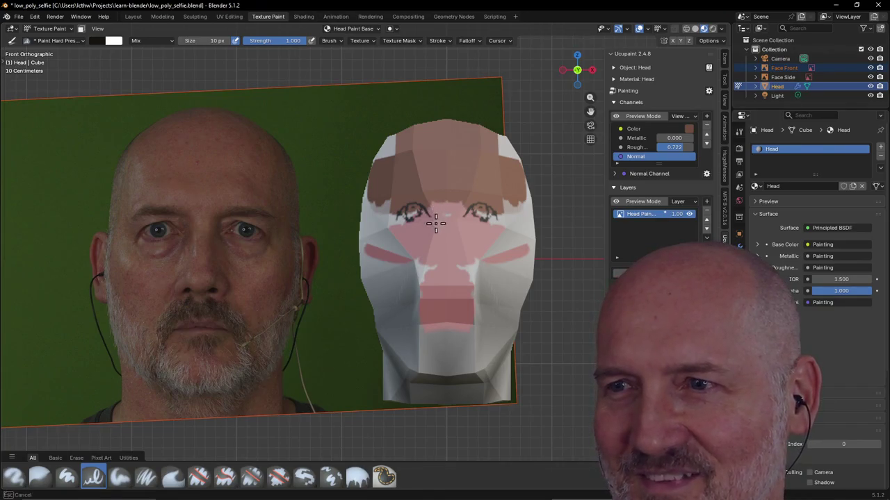
drag(459, 291, 474, 296)
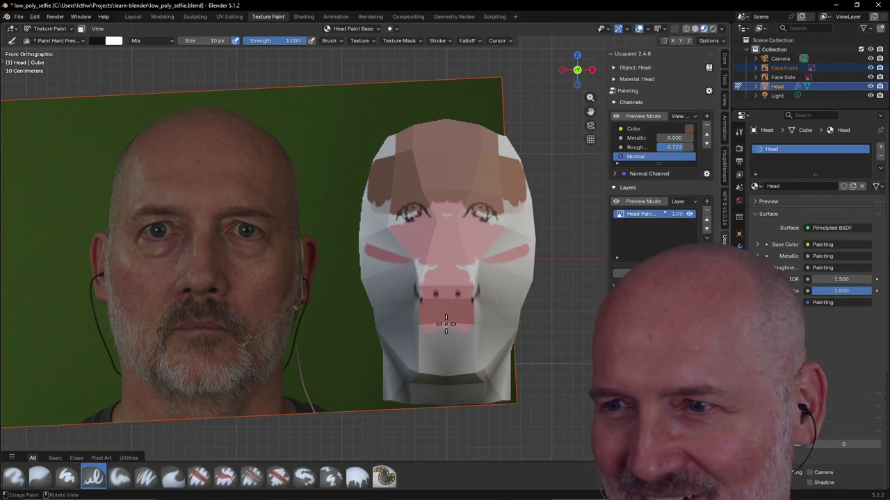
Paint dark stubble around the mouth and chin and lines down both sides of the nose.
mouse_move(445, 324)
mouse_down()
mouse_move(418, 322)
mouse_move(456, 320)
mouse_move(424, 322)
mouse_up()
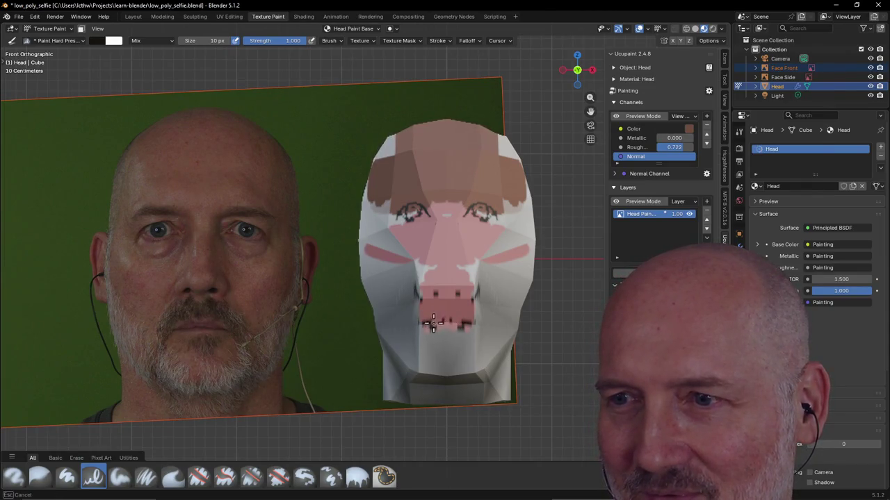
drag(425, 326, 422, 323)
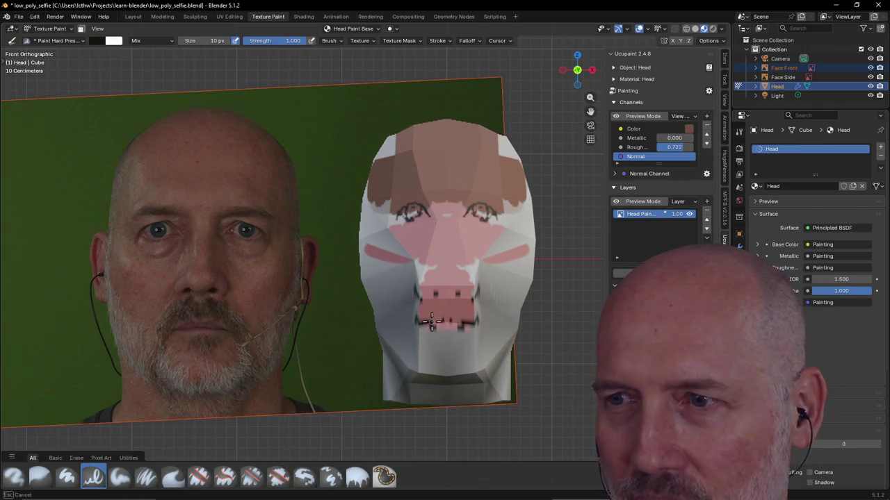
mouse_move(429, 324)
mouse_down()
mouse_move(434, 318)
mouse_move(420, 321)
mouse_move(444, 298)
mouse_up()
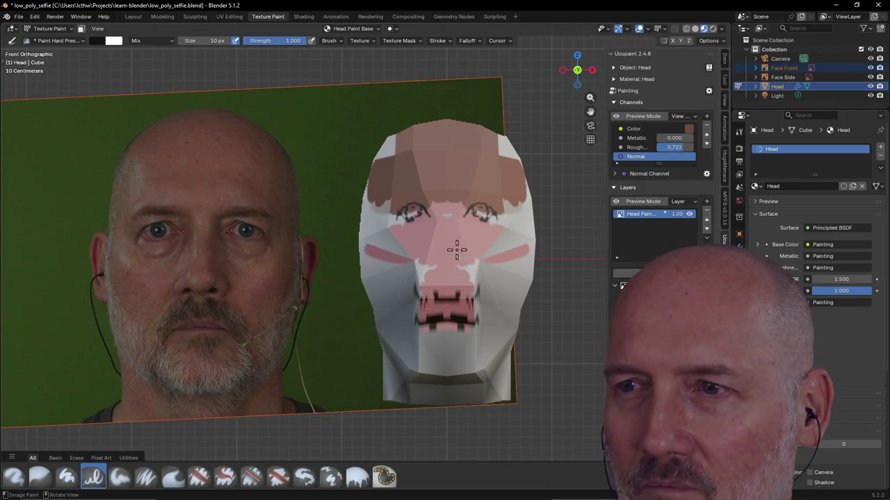
mouse_move(438, 208)
mouse_down()
mouse_move(433, 262)
mouse_move(414, 279)
mouse_up()
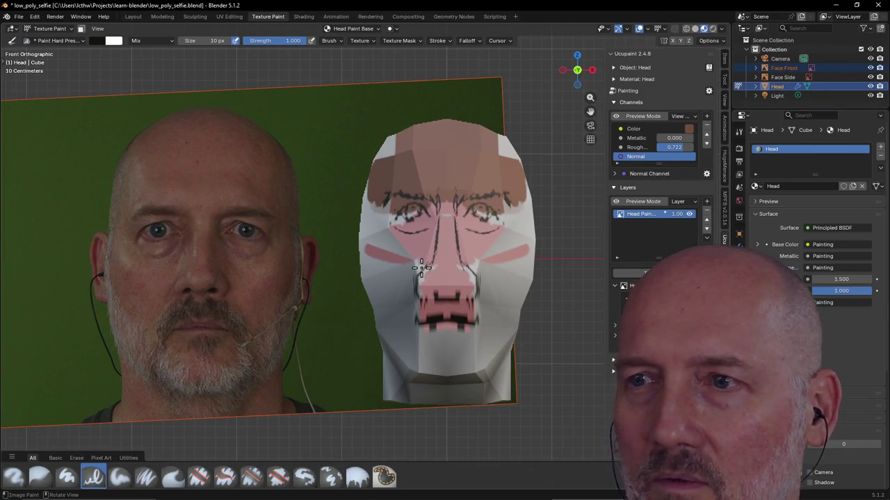
Switch to the right, then the left orthographic side view of the head.
key(e)
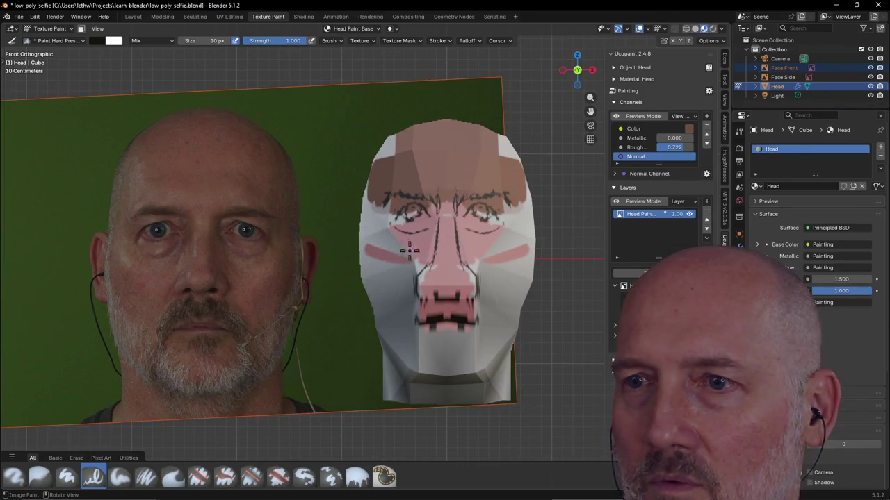
key(grave)
click(459, 260)
key(grave)
click(379, 260)
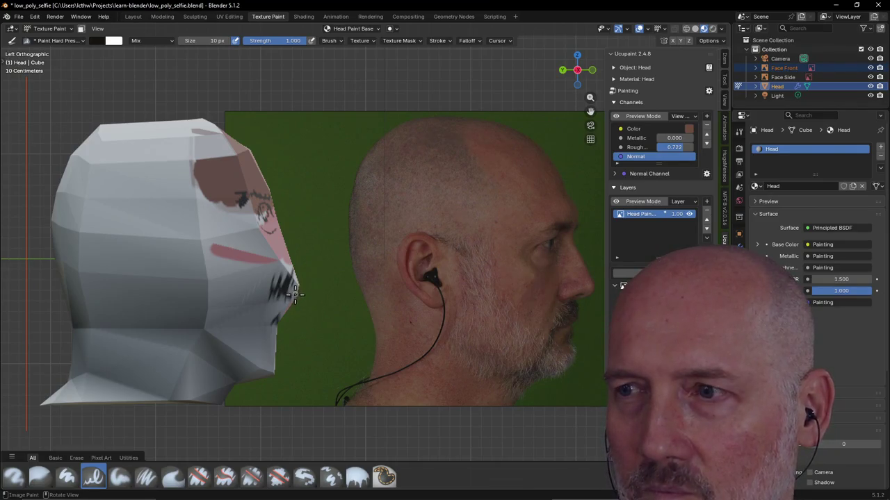
Paint a jaw stroke, then erase the messy dark jaw strokes with Erase Hard.
mouse_move(268, 299)
mouse_down()
mouse_move(280, 286)
mouse_move(272, 290)
mouse_up()
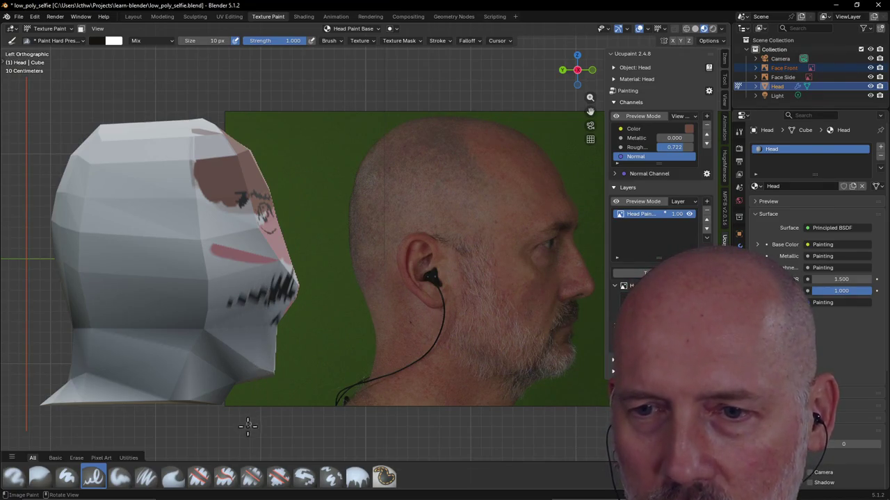
click(200, 477)
drag(242, 310, 232, 300)
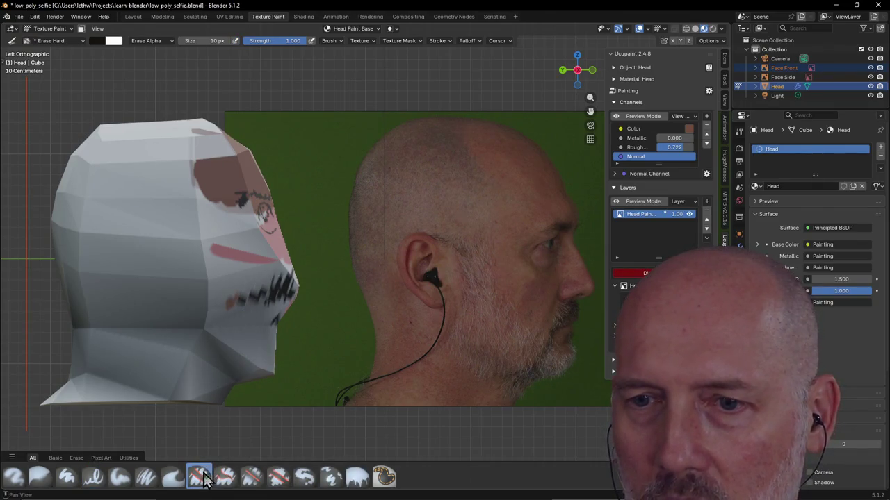
mouse_move(253, 283)
mouse_down()
mouse_move(290, 273)
mouse_move(294, 295)
mouse_move(278, 304)
mouse_up()
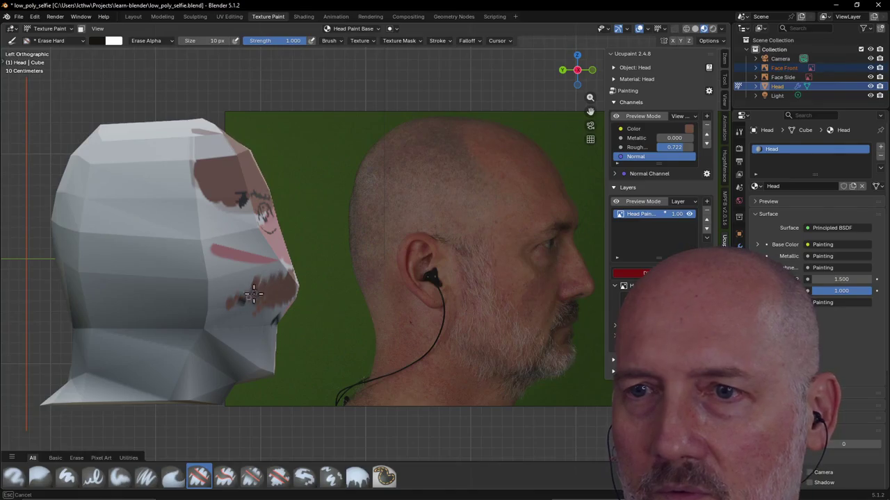
drag(250, 313, 252, 311)
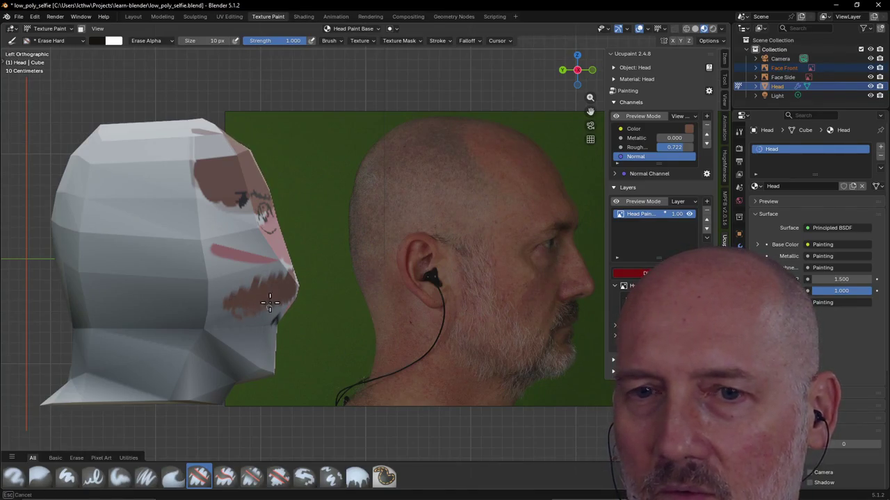
Repaint stubble along the jaw with the Paint Hard Pressure brush.
click(93, 478)
drag(294, 300, 266, 319)
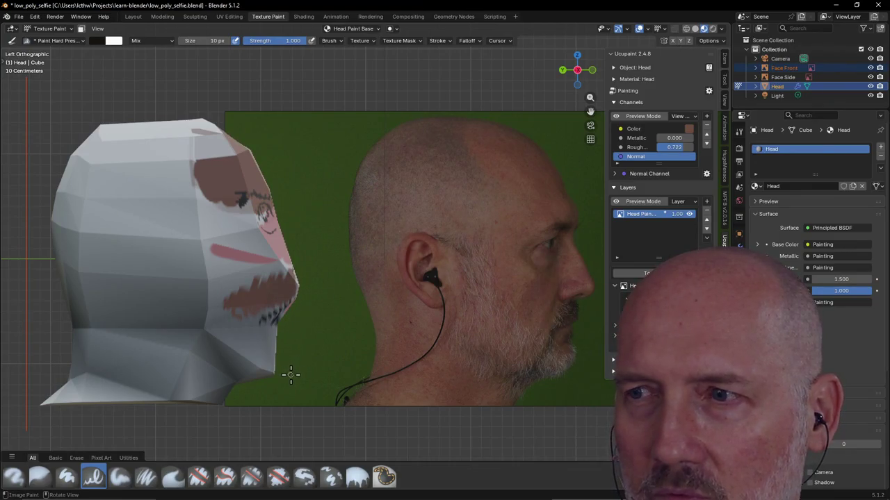
mouse_move(259, 293)
mouse_down()
mouse_move(260, 302)
mouse_move(258, 284)
mouse_up()
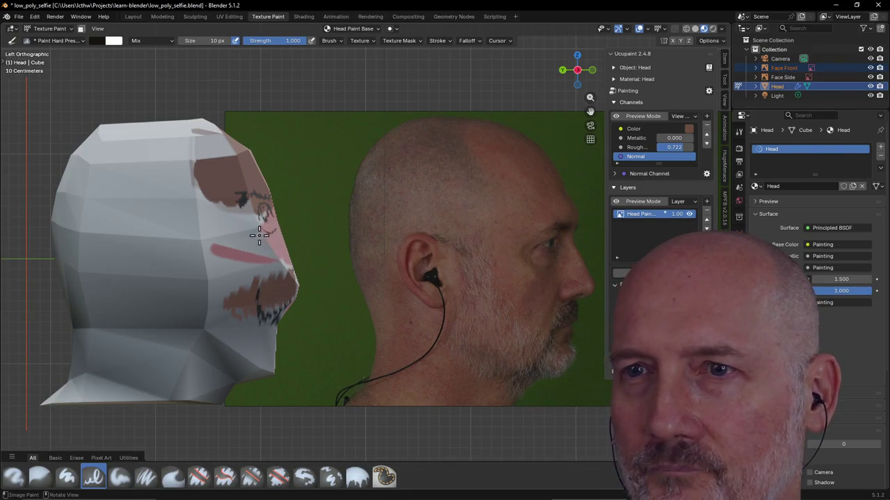
drag(255, 231, 256, 236)
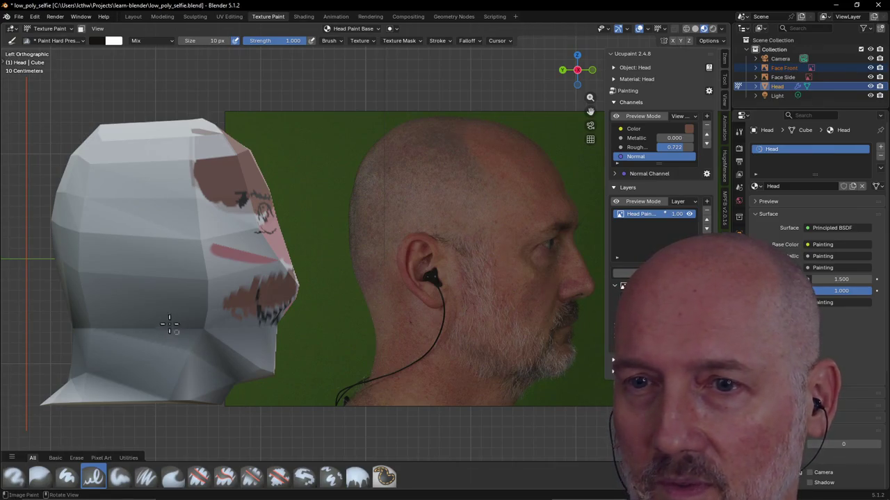
Paint dark outline strokes along the neck, jaw, cheek, ear and temple, then orbit toward the front.
mouse_move(162, 308)
mouse_down()
mouse_move(227, 369)
mouse_move(206, 334)
mouse_up()
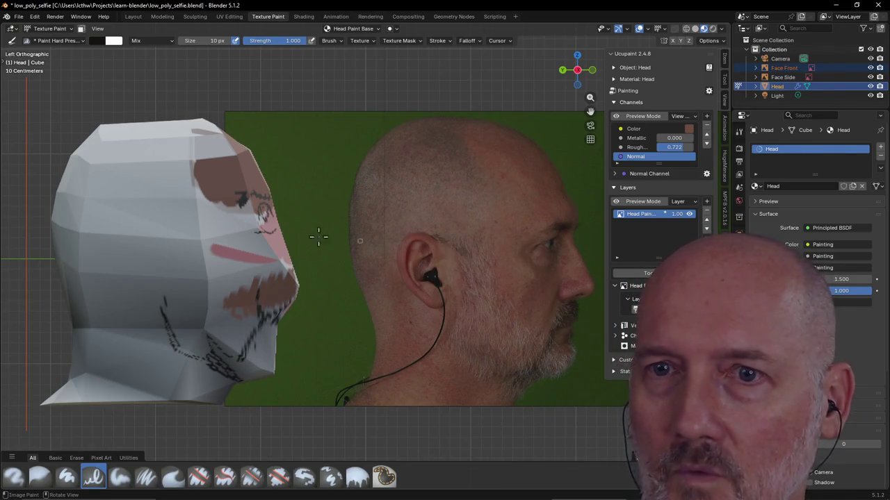
mouse_move(104, 225)
mouse_down()
mouse_move(105, 272)
mouse_move(123, 304)
mouse_move(134, 303)
mouse_up()
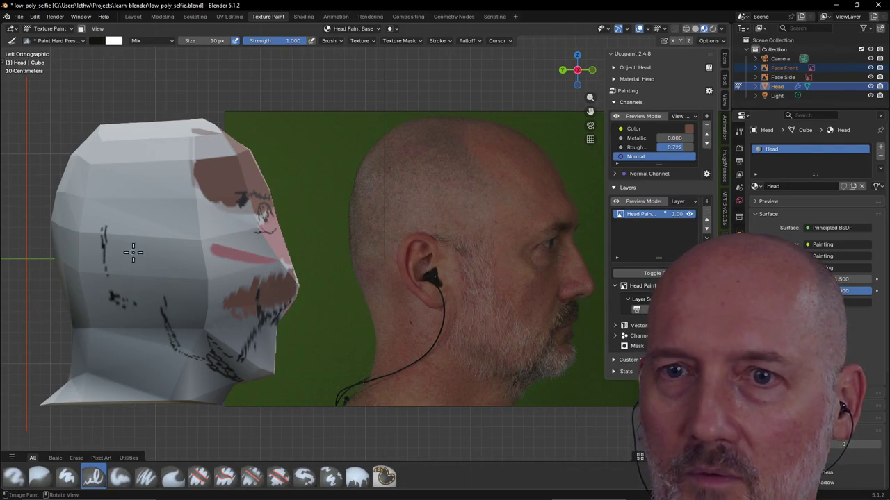
drag(132, 239, 130, 230)
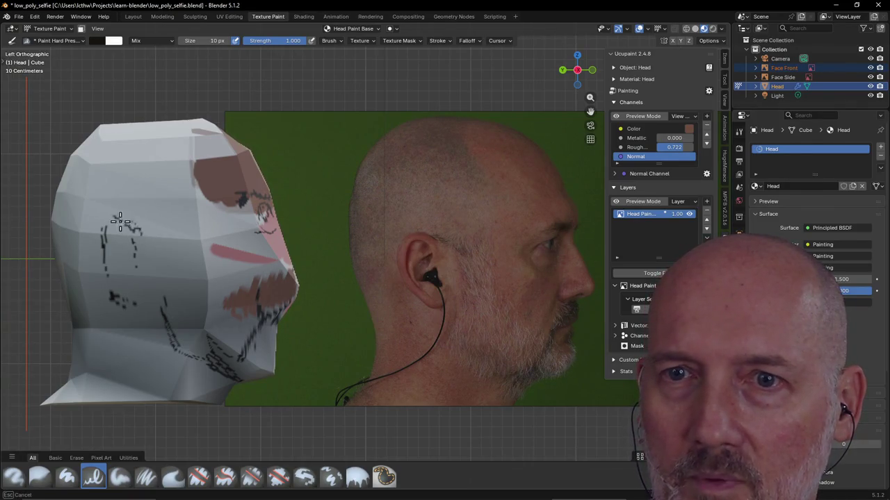
mouse_move(142, 234)
mouse_down()
mouse_move(114, 233)
mouse_move(126, 273)
mouse_move(107, 294)
mouse_move(101, 268)
mouse_up()
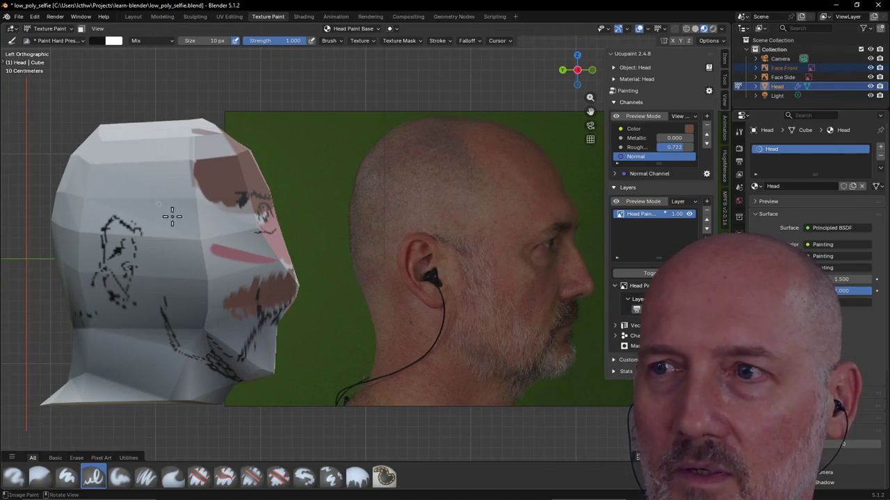
drag(187, 206, 182, 216)
mouse_move(182, 251)
mouse_down()
mouse_move(206, 288)
mouse_move(235, 294)
mouse_move(182, 230)
mouse_move(179, 192)
mouse_move(189, 179)
mouse_move(174, 134)
mouse_move(182, 121)
mouse_up()
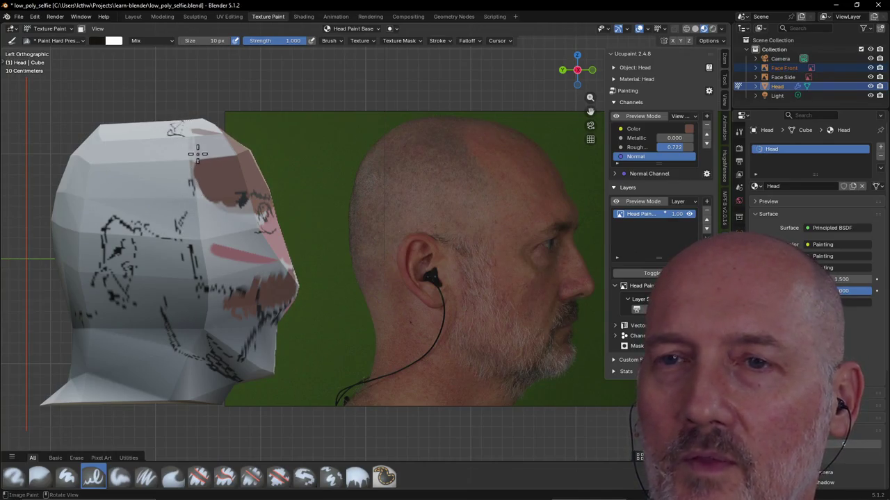
mouse_move(257, 283)
middle_down()
mouse_move(188, 274)
mouse_move(179, 308)
mouse_move(145, 304)
middle_up()
mouse_move(343, 246)
middle_down()
mouse_move(392, 221)
mouse_move(378, 248)
mouse_move(417, 182)
mouse_move(447, 155)
middle_up()
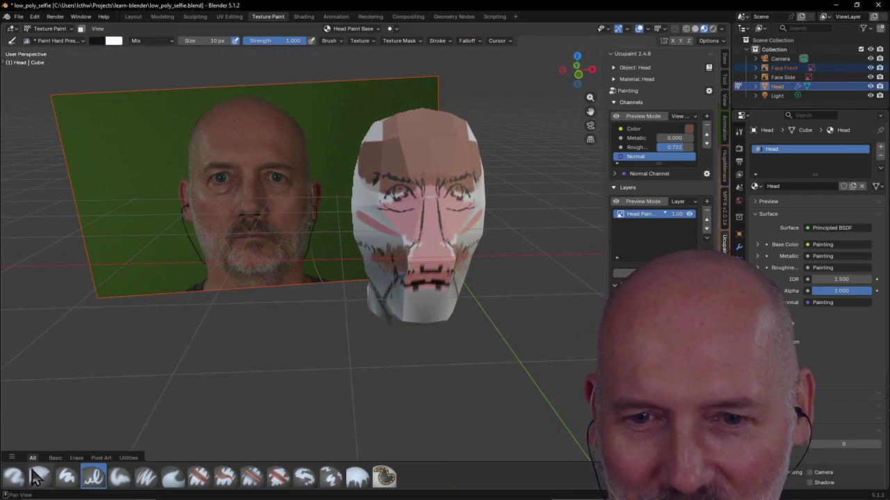
Switch to the Paint Hard brush at a 70 px size.
click(67, 477)
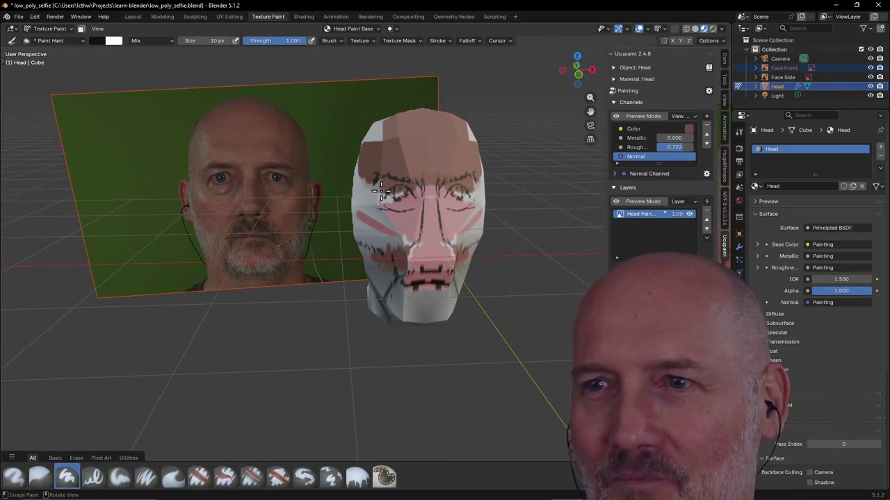
key(f)
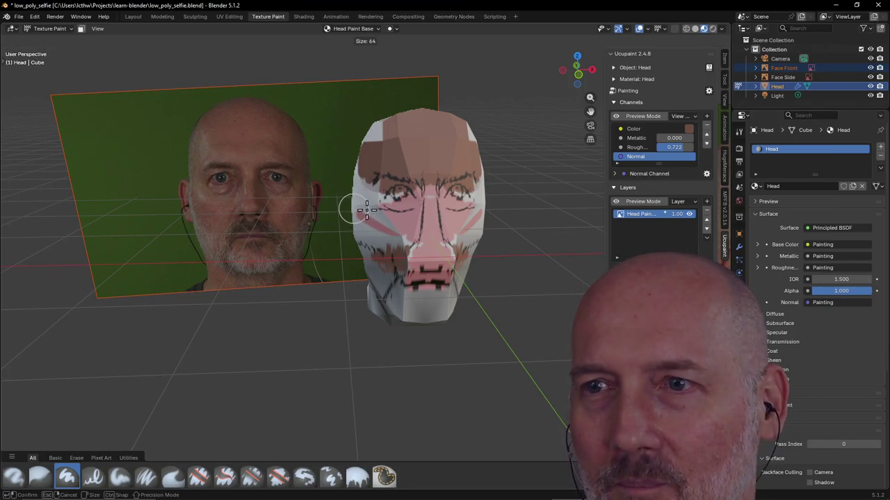
click(358, 208)
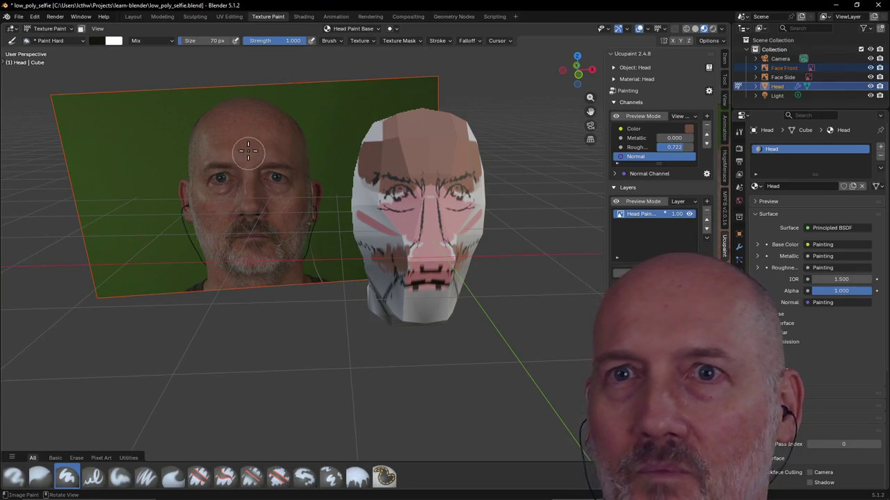
Pick a skin brown colour and cover the pale forehead and the area around the nose.
click(98, 40)
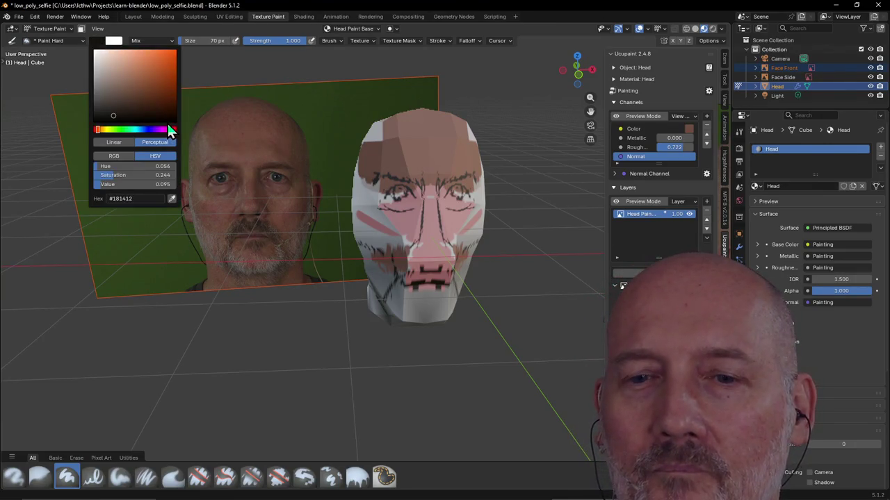
click(128, 108)
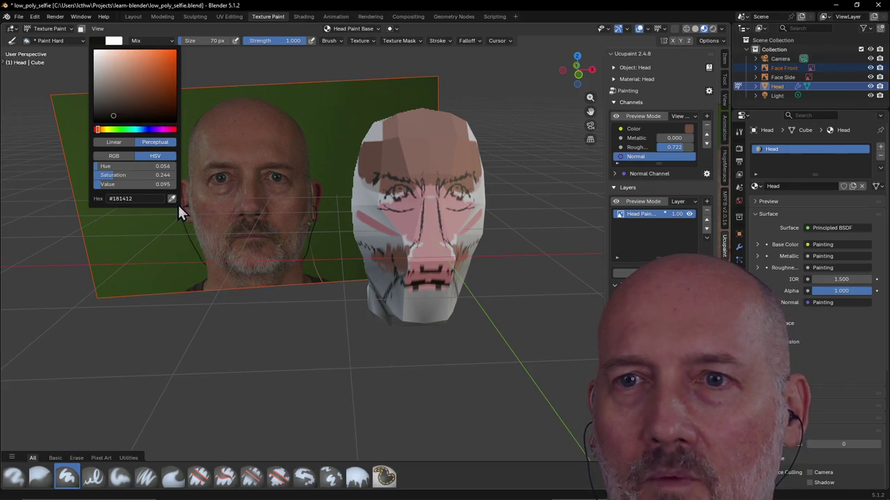
mouse_move(370, 136)
mouse_down()
mouse_move(387, 149)
mouse_move(392, 139)
mouse_move(389, 152)
mouse_up()
mouse_move(410, 226)
mouse_down()
mouse_move(443, 236)
mouse_move(440, 246)
mouse_up()
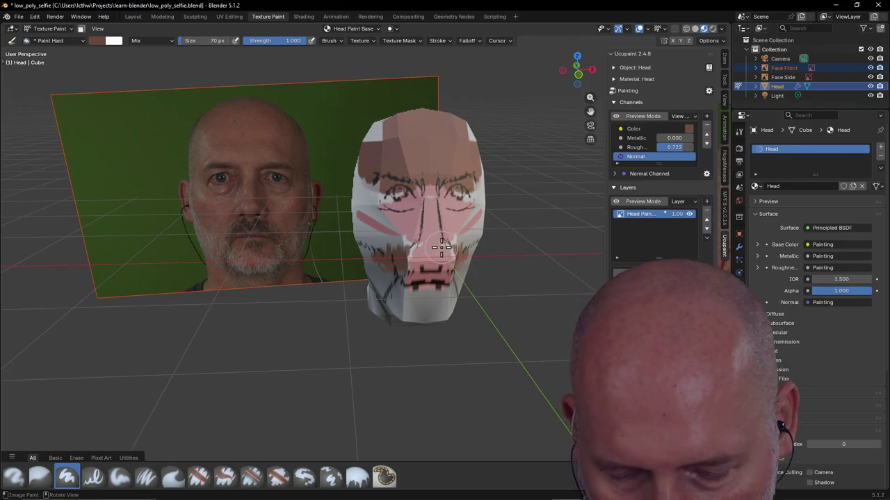
key(f)
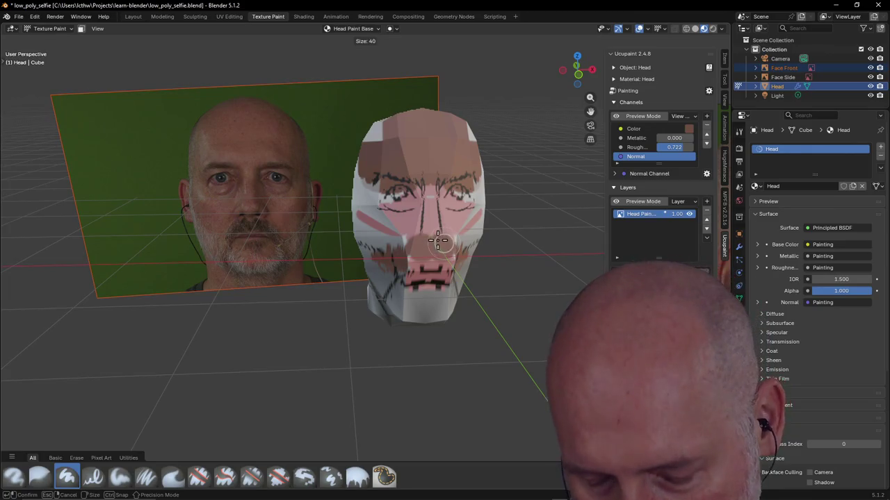
With a 20 px brush, paint skin tone over the cheeks, eyes, nose and top of the head.
click(432, 237)
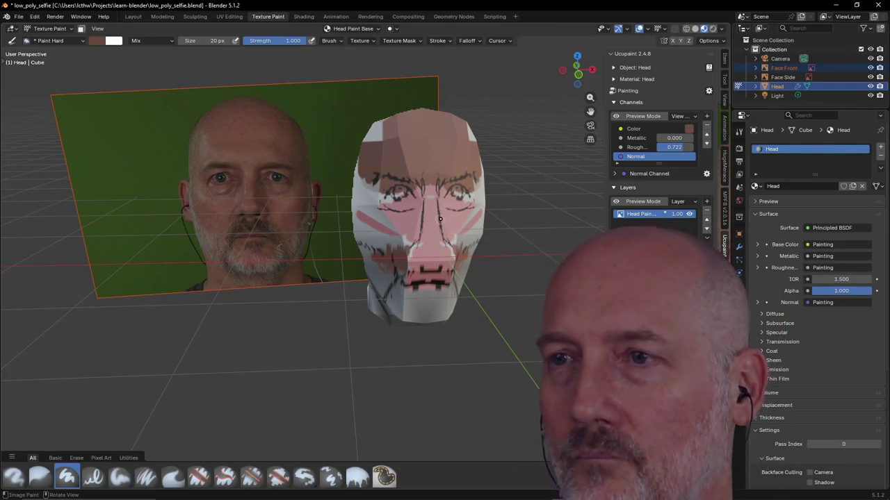
mouse_move(439, 219)
mouse_down()
mouse_move(445, 187)
mouse_move(444, 213)
mouse_up()
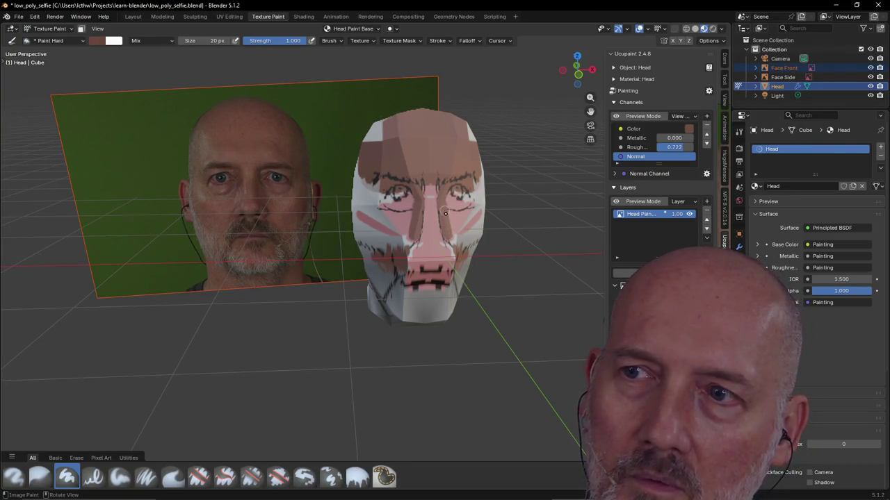
drag(446, 214, 469, 210)
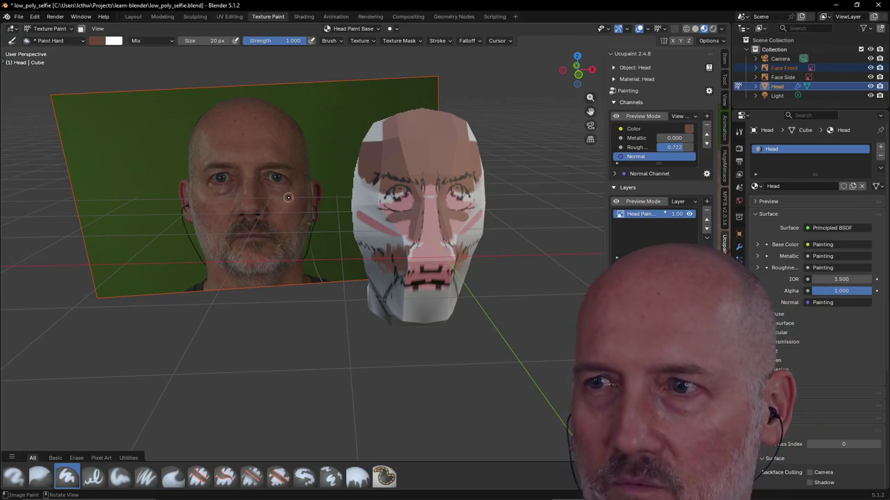
mouse_move(473, 207)
mouse_down()
mouse_move(451, 225)
mouse_move(474, 217)
mouse_move(459, 245)
mouse_move(476, 222)
mouse_up()
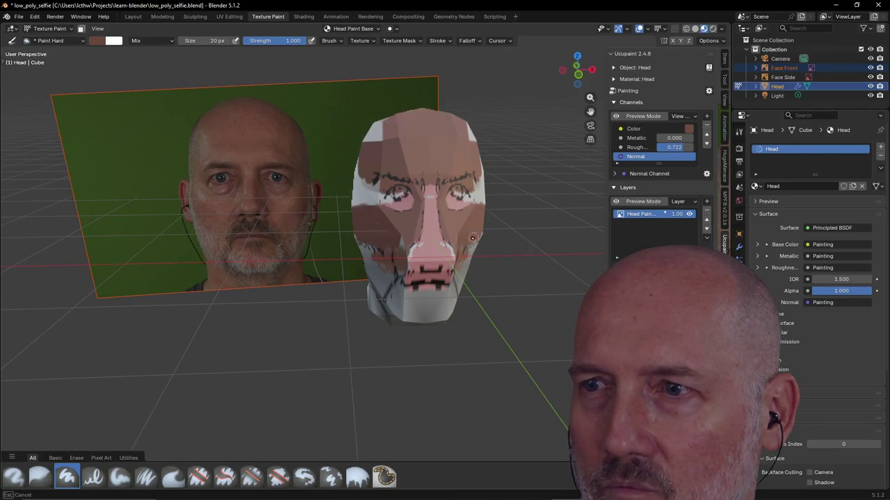
drag(451, 205, 472, 199)
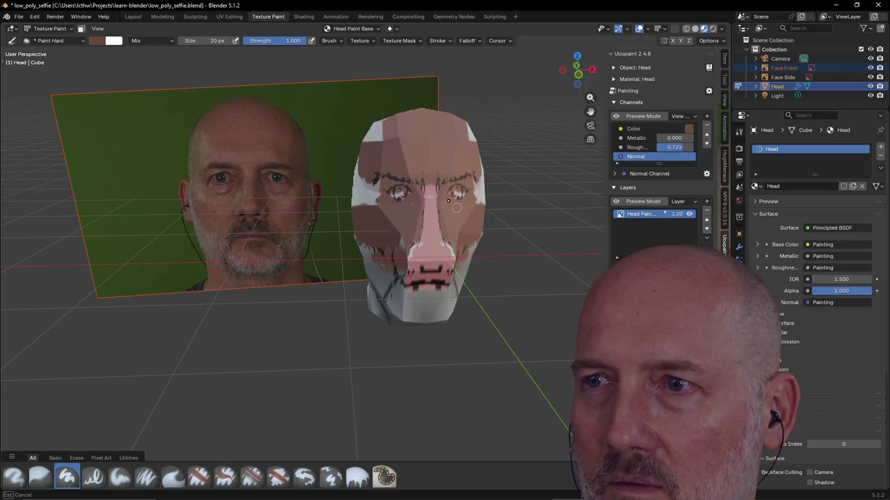
mouse_move(480, 175)
mouse_down()
mouse_move(481, 192)
mouse_move(470, 129)
mouse_up()
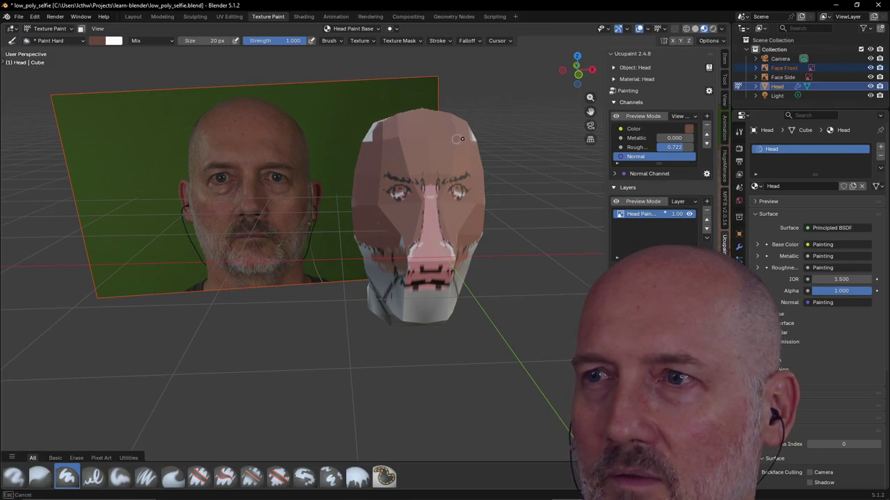
mouse_move(374, 130)
mouse_down()
mouse_move(374, 142)
mouse_move(366, 132)
mouse_up()
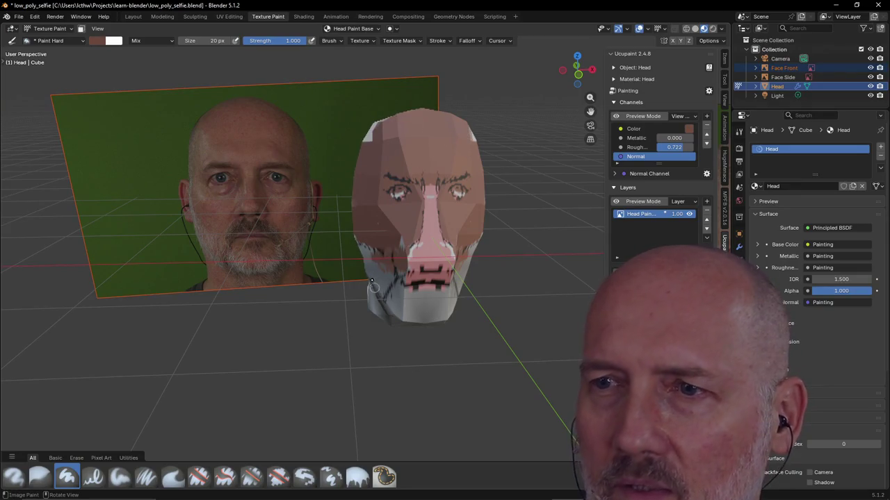
click(438, 205)
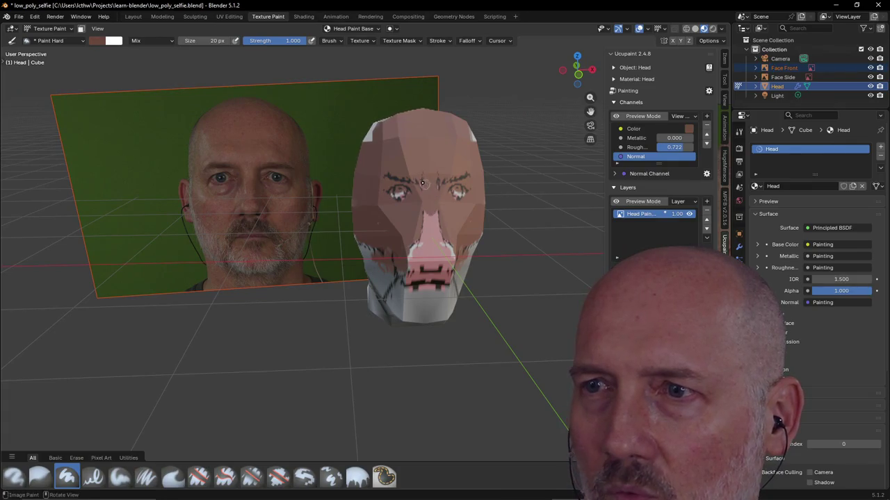
mouse_move(431, 225)
mouse_down()
mouse_move(439, 260)
mouse_move(426, 260)
mouse_up()
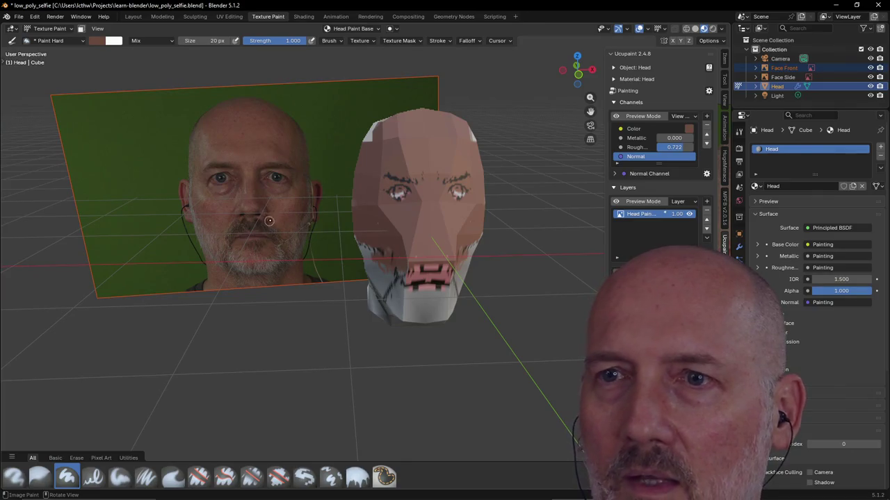
Sample a dark colour from the reference photo and dab it onto the eyes.
click(96, 40)
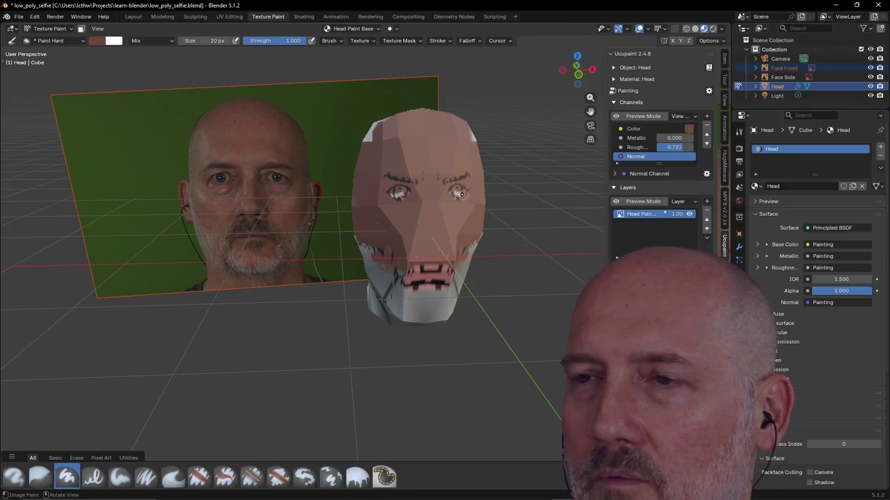
click(97, 40)
click(171, 199)
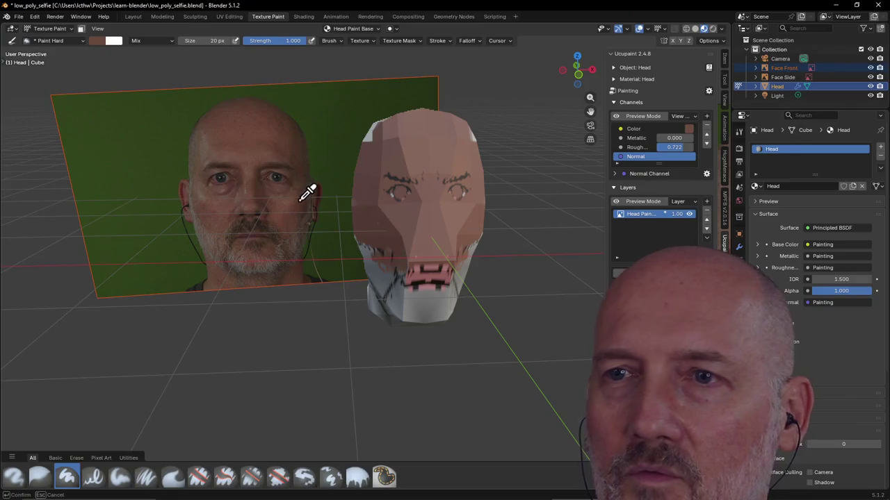
click(280, 186)
click(459, 195)
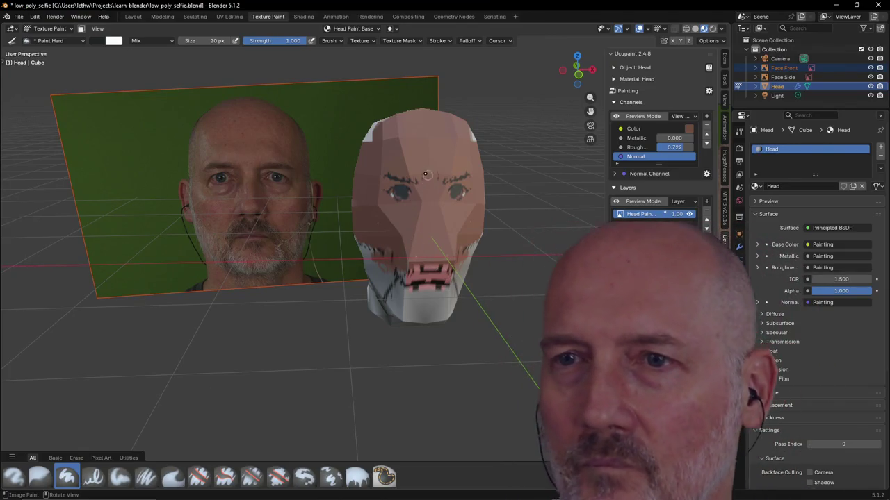
Sample a skin tone from the photo and paint mouth detail at 2 px, then 12 px.
click(97, 40)
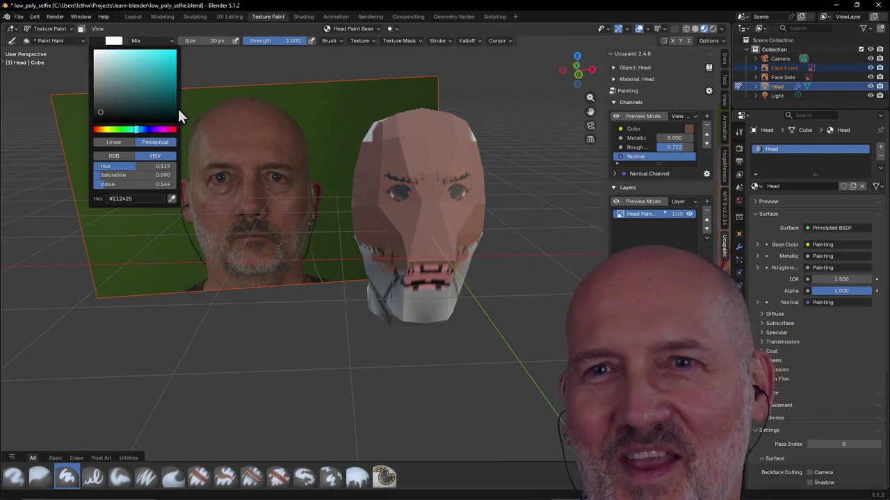
click(173, 205)
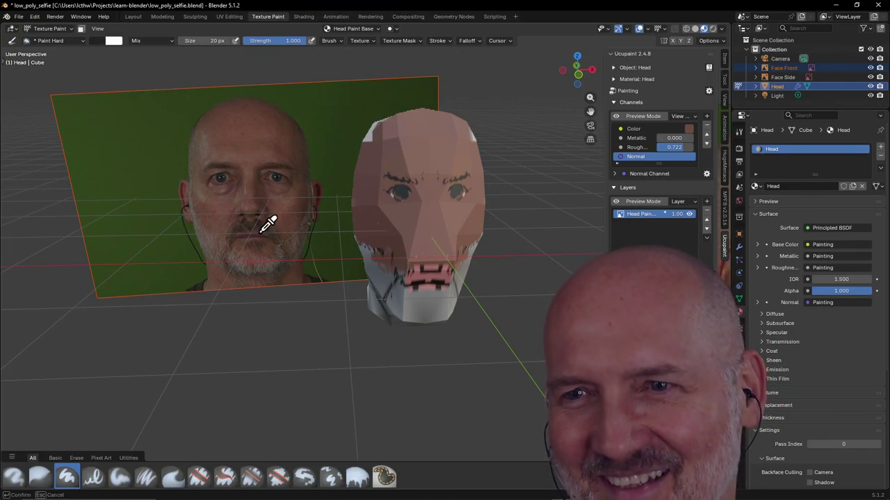
click(262, 211)
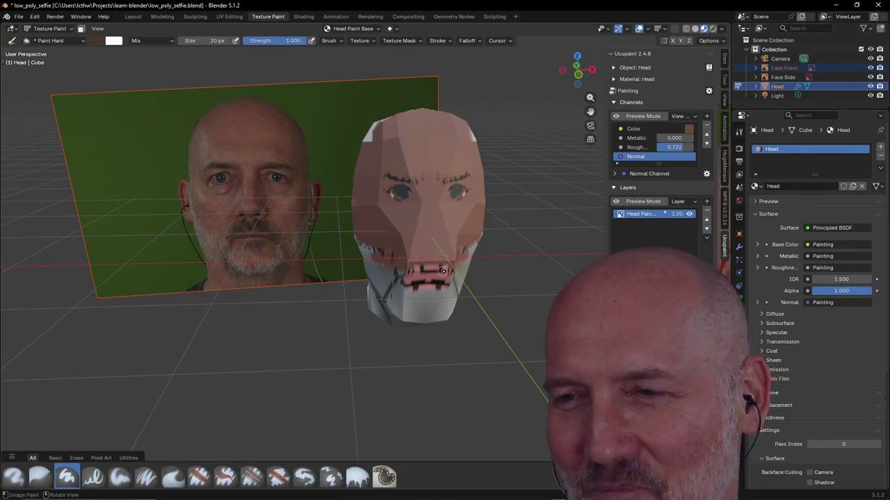
key(f)
key(2)
key(Return)
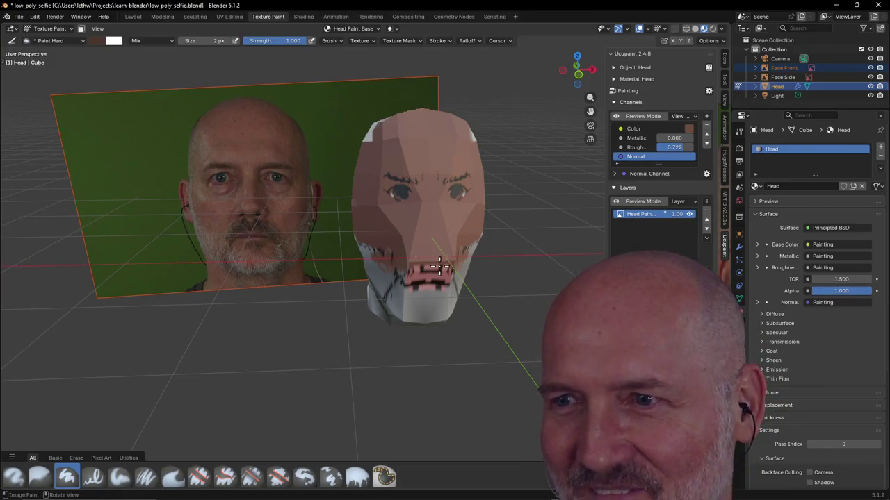
drag(442, 266, 446, 267)
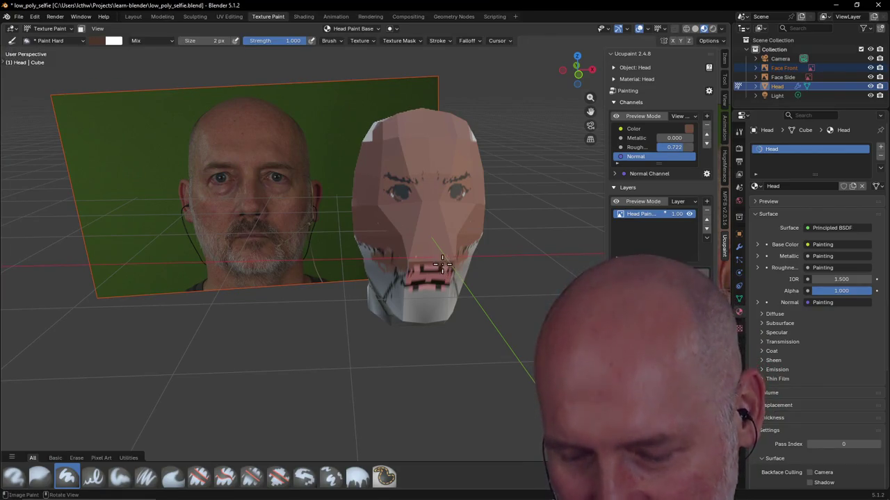
key(f)
key(Return)
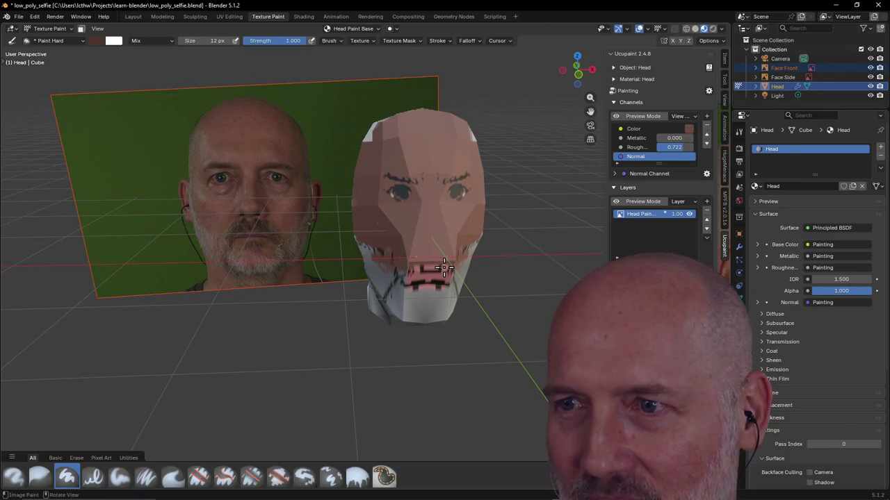
drag(442, 267, 438, 273)
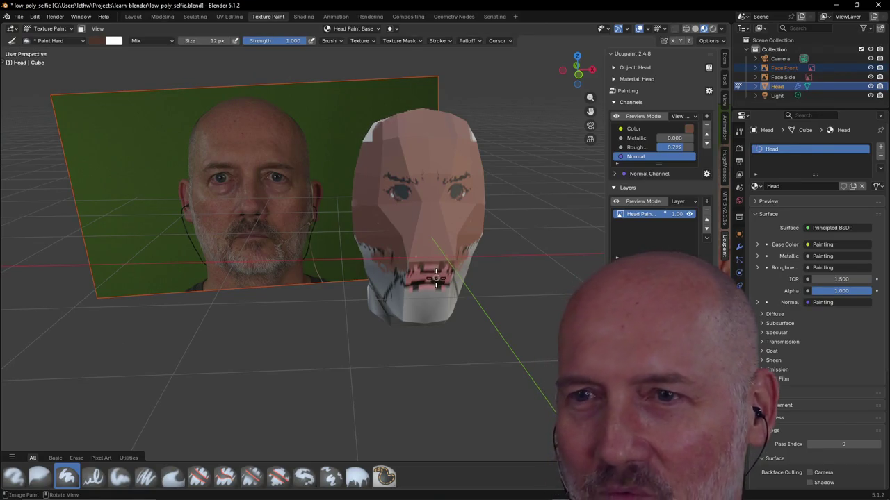
Resample face tones from the photo and lighten the brush colour to greyish beige #90857C.
click(96, 40)
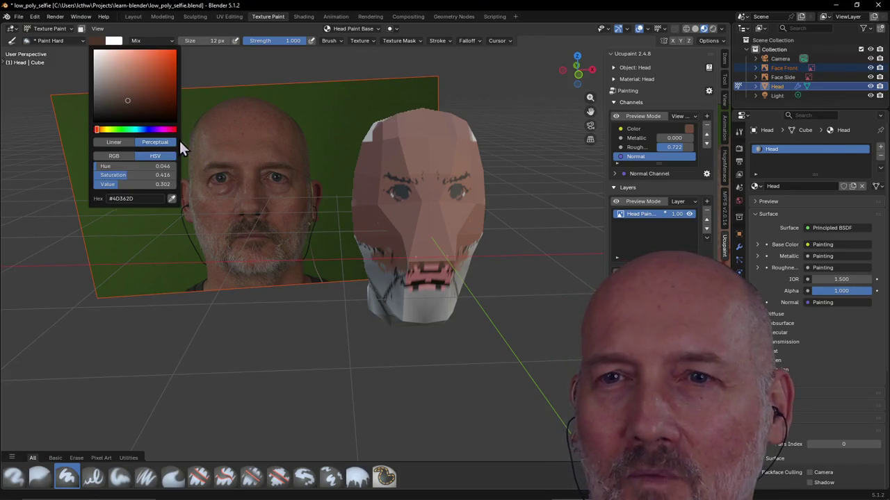
click(173, 195)
click(281, 237)
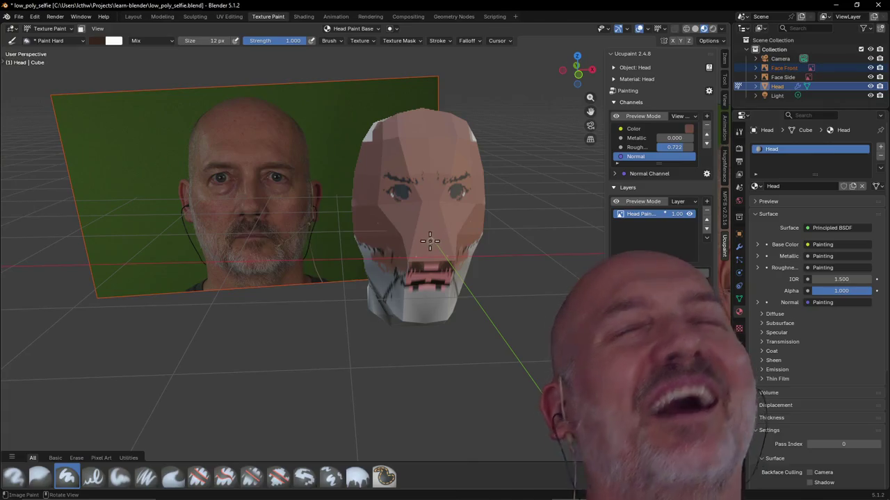
click(99, 42)
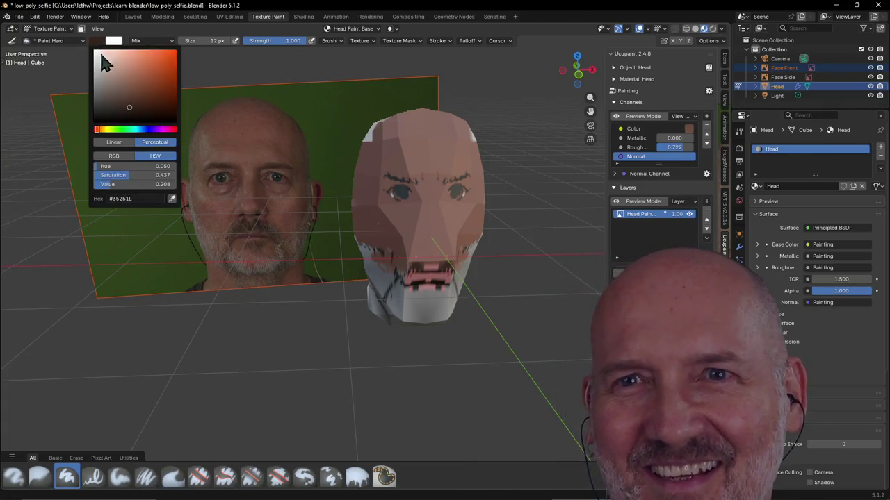
click(172, 198)
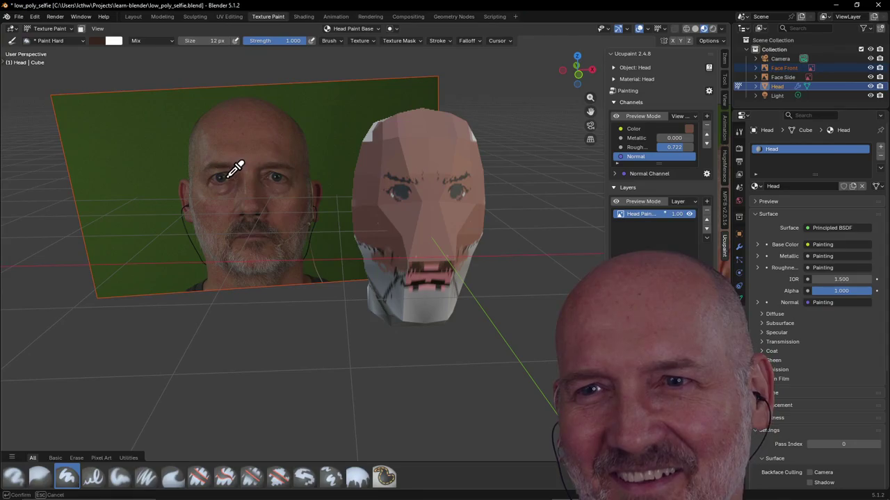
click(223, 175)
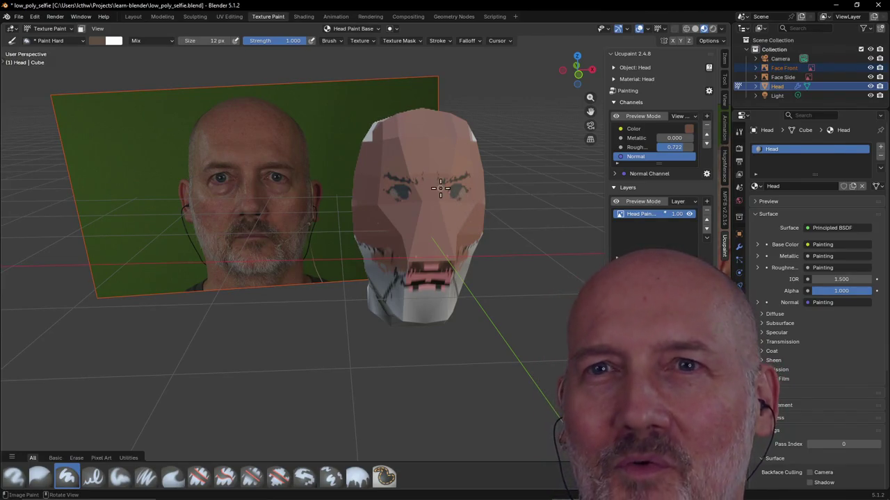
click(97, 41)
drag(110, 92, 104, 81)
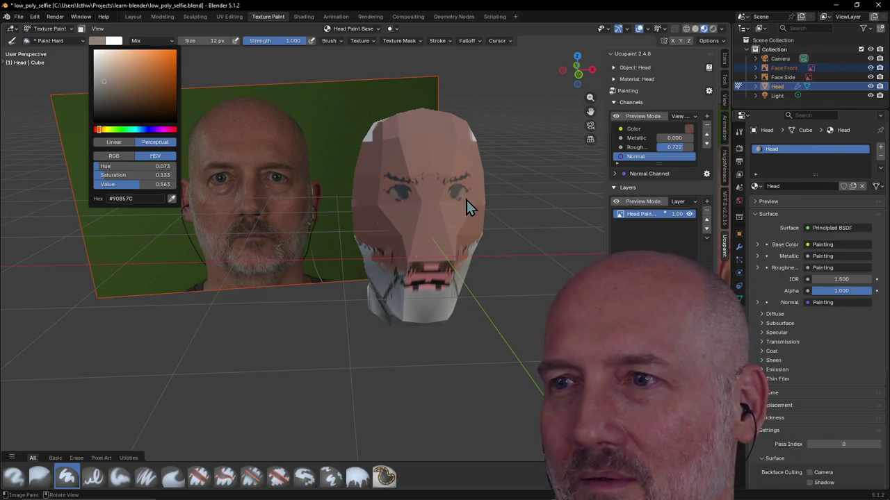
Zoom in on the face and paint light whites into both eyes.
scroll(466, 200, up, 3)
scroll(487, 181, up, 2)
mouse_move(518, 170)
middle_down()
mouse_move(498, 185)
mouse_move(532, 183)
mouse_move(312, 211)
mouse_move(278, 285)
mouse_move(305, 306)
middle_up()
mouse_move(435, 230)
mouse_down()
mouse_move(419, 245)
mouse_move(426, 240)
mouse_up()
drag(306, 236, 314, 245)
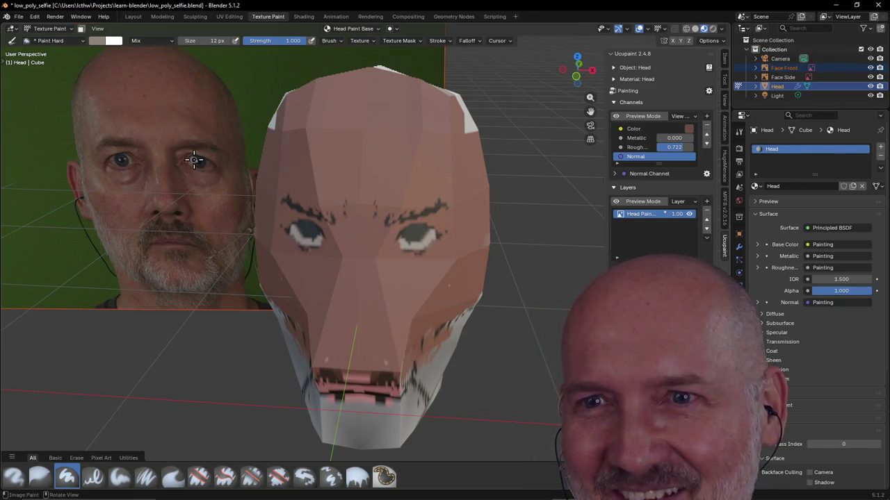
Sample the photo's near-black pupil colour (#212123) and paint the right eye's pupil.
click(96, 40)
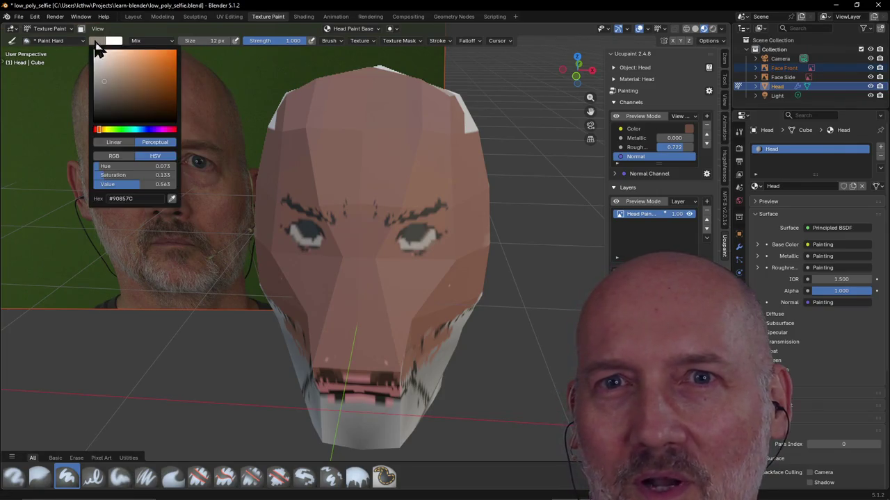
click(173, 198)
click(194, 164)
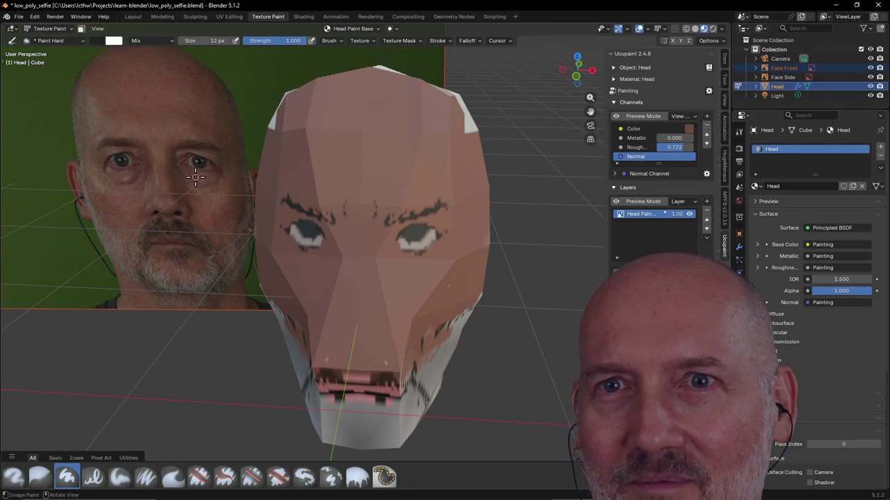
click(96, 40)
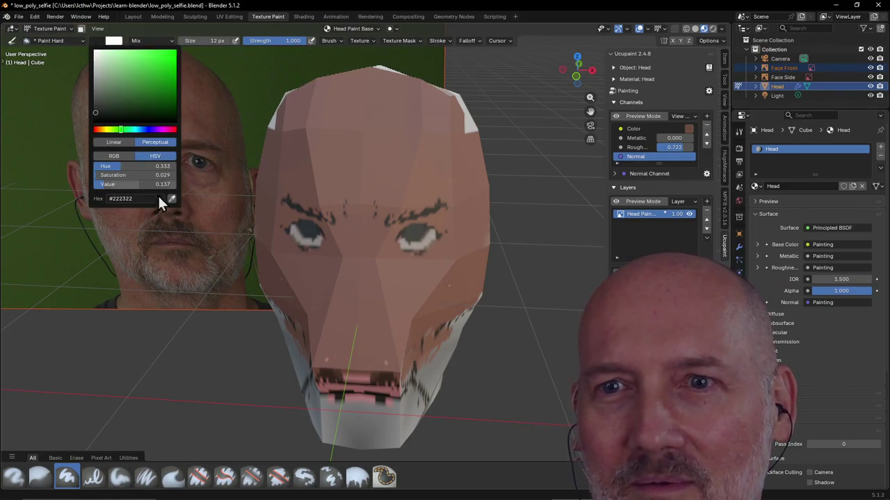
click(172, 199)
drag(200, 166, 206, 176)
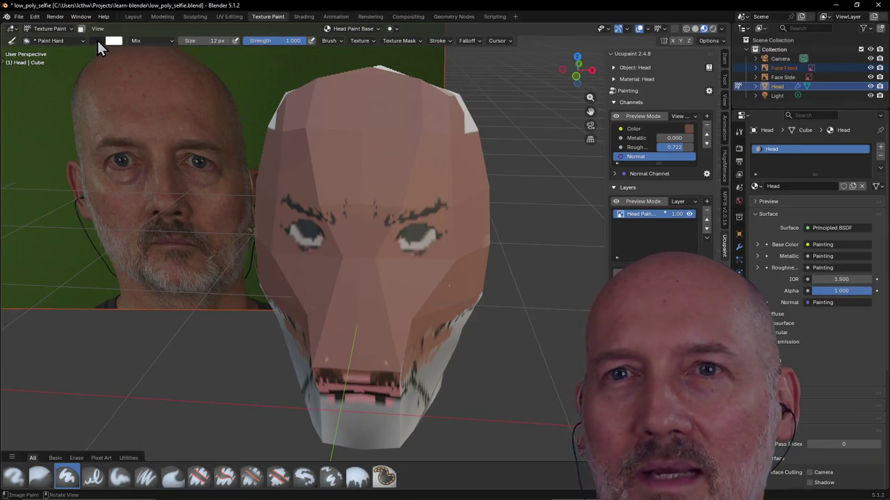
click(97, 39)
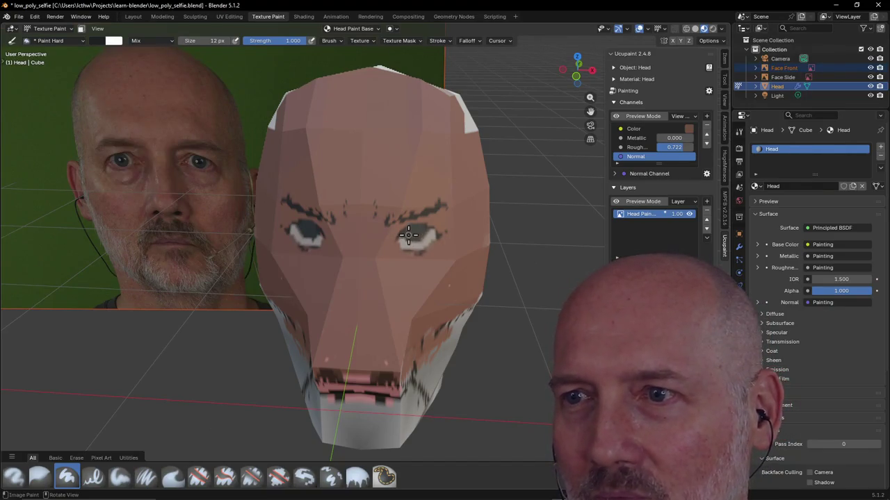
drag(408, 235, 428, 237)
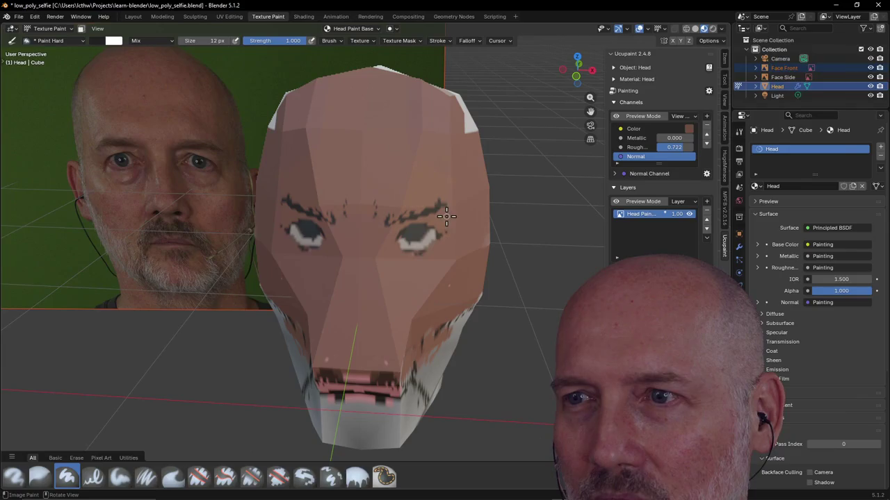
mouse_move(409, 240)
mouse_down()
mouse_move(417, 243)
mouse_move(408, 244)
mouse_up()
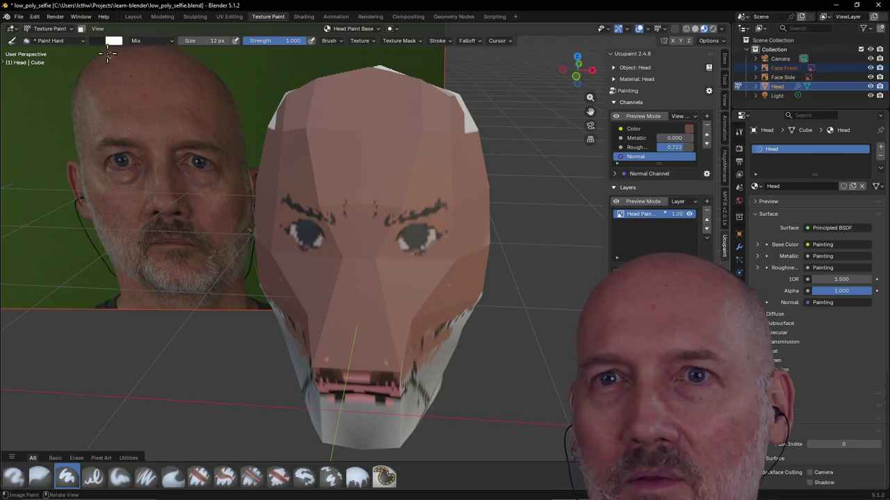
click(98, 40)
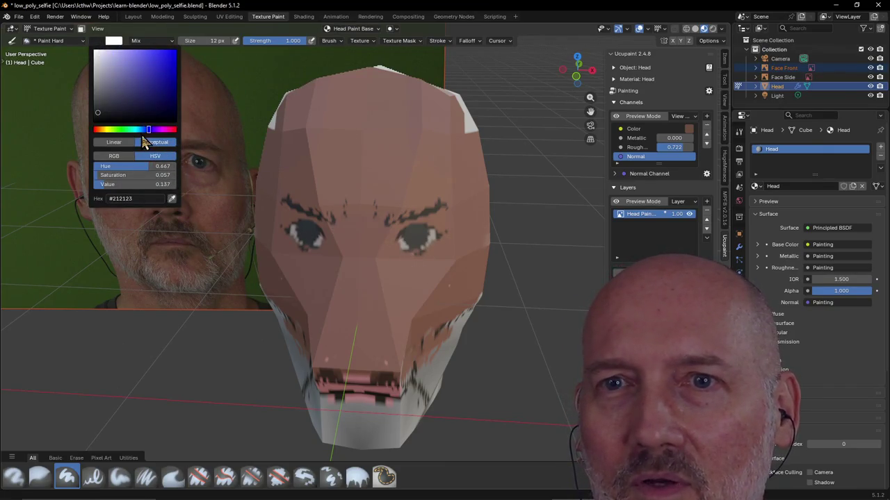
Sample a skin-brown tone from the photo and reshape the right eye area with it.
click(171, 199)
click(209, 169)
mouse_move(397, 248)
mouse_down()
mouse_move(445, 238)
mouse_move(431, 258)
mouse_up()
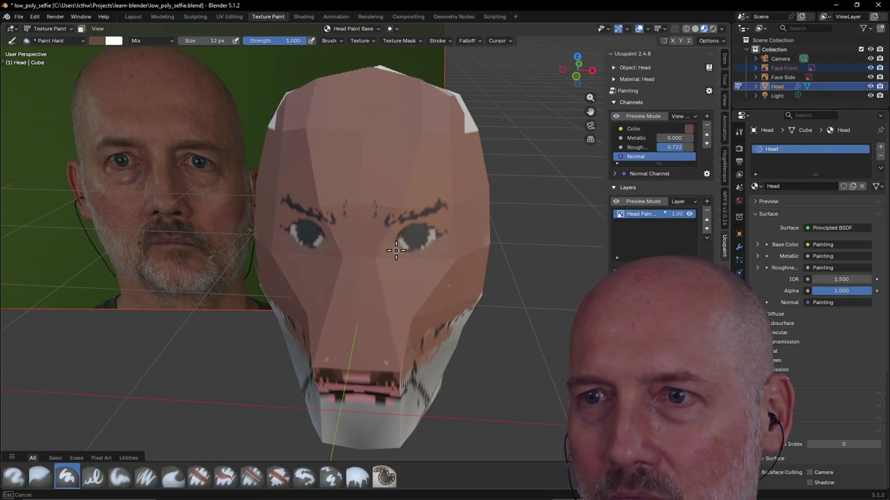
drag(398, 248, 413, 251)
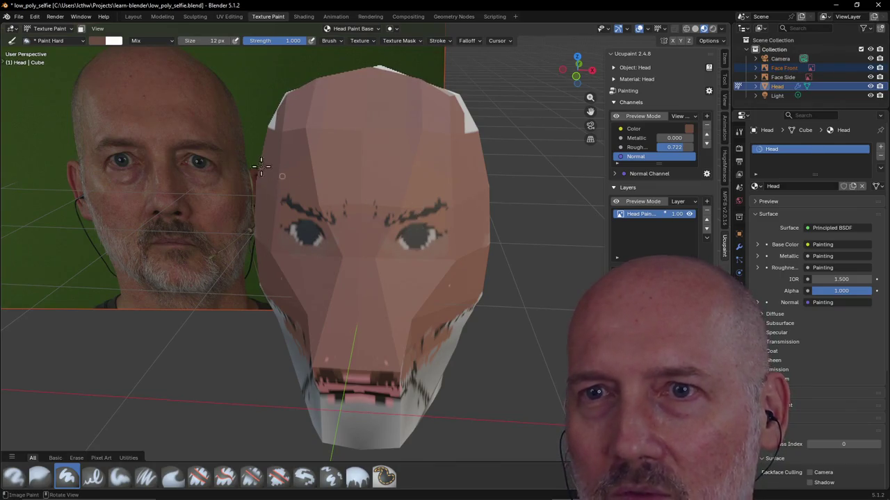
Sample the brow colour from the photo and paint brown along the right eyebrow.
click(97, 40)
click(172, 199)
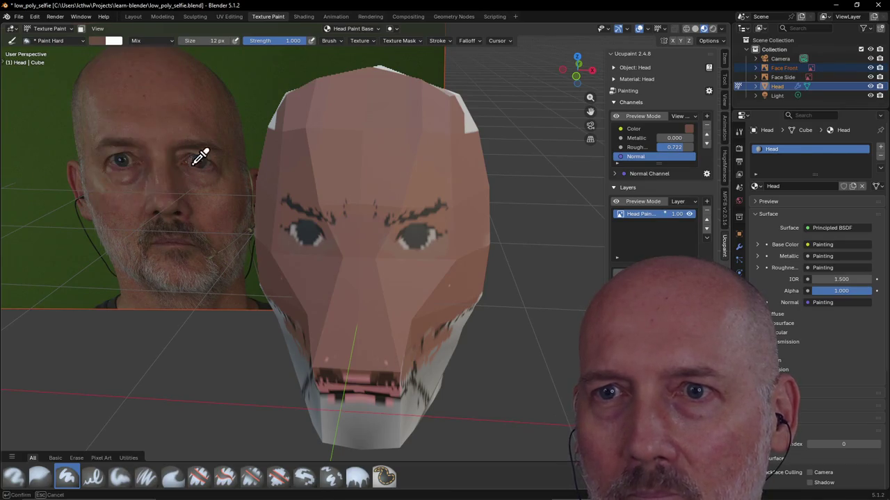
click(207, 152)
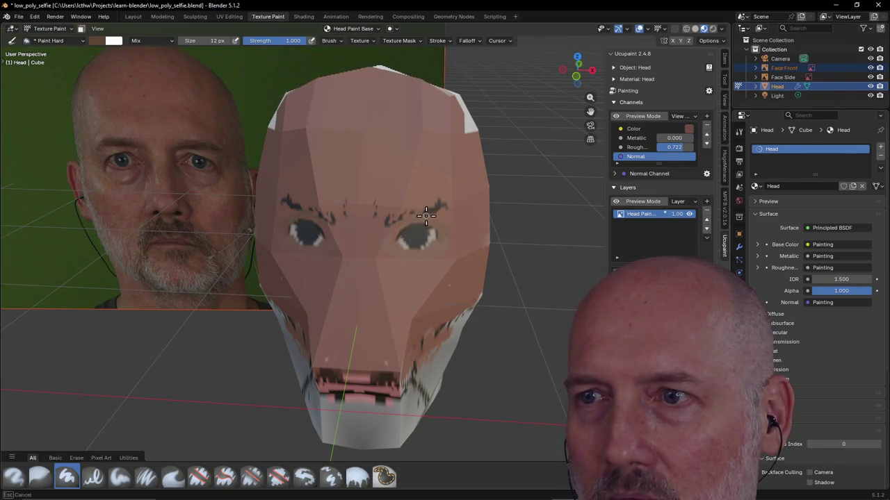
mouse_move(426, 215)
mouse_down()
mouse_move(398, 219)
mouse_move(423, 225)
mouse_up()
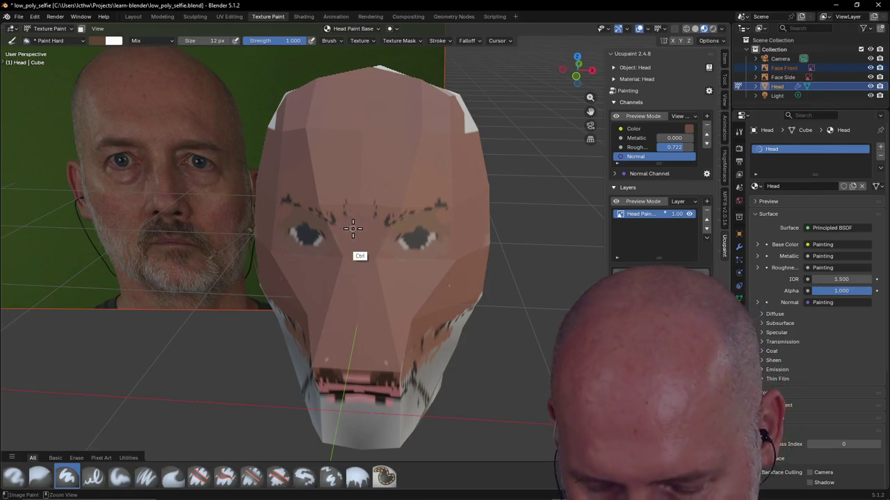
Sample the dark eye colour from the photo, paint the right eye, then pick a new colour.
click(100, 40)
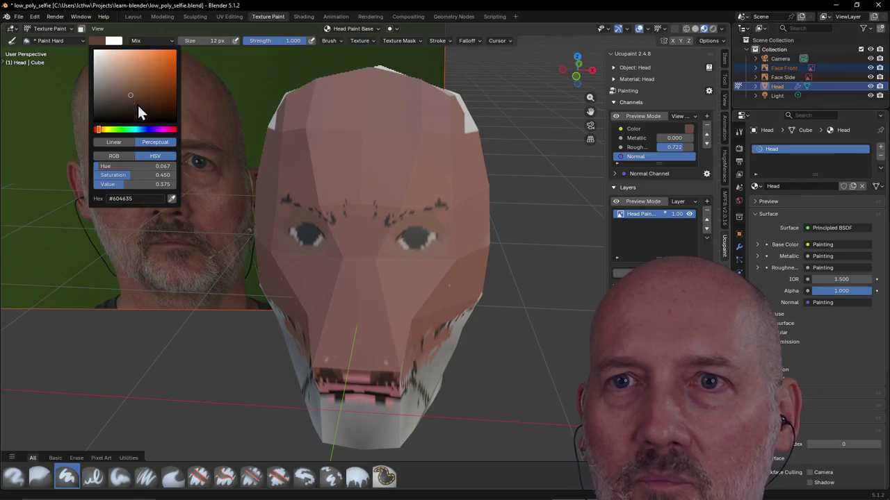
click(174, 198)
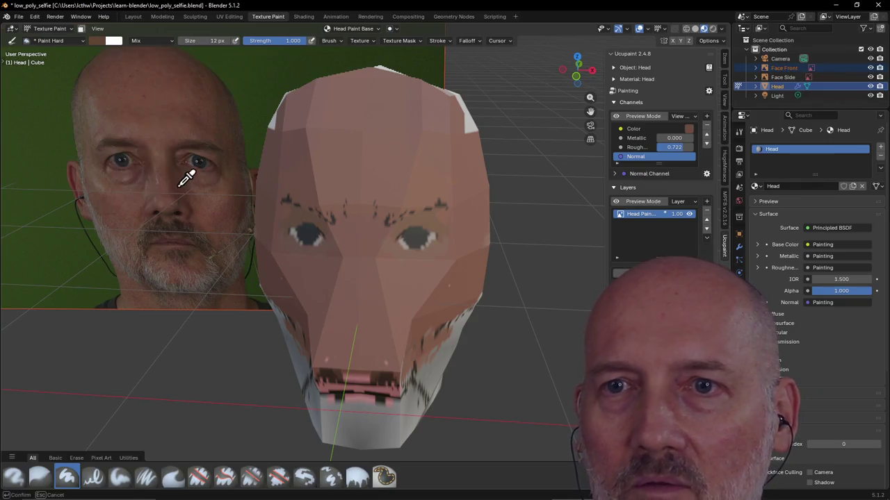
click(202, 155)
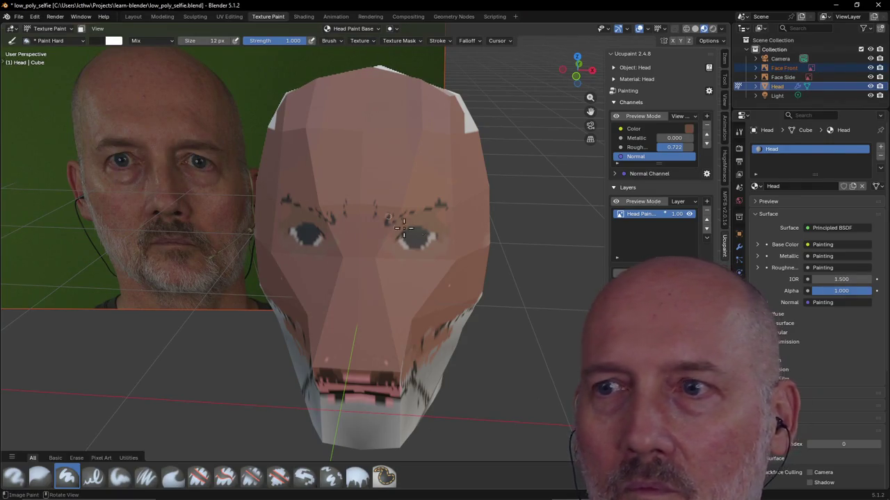
drag(404, 233, 419, 231)
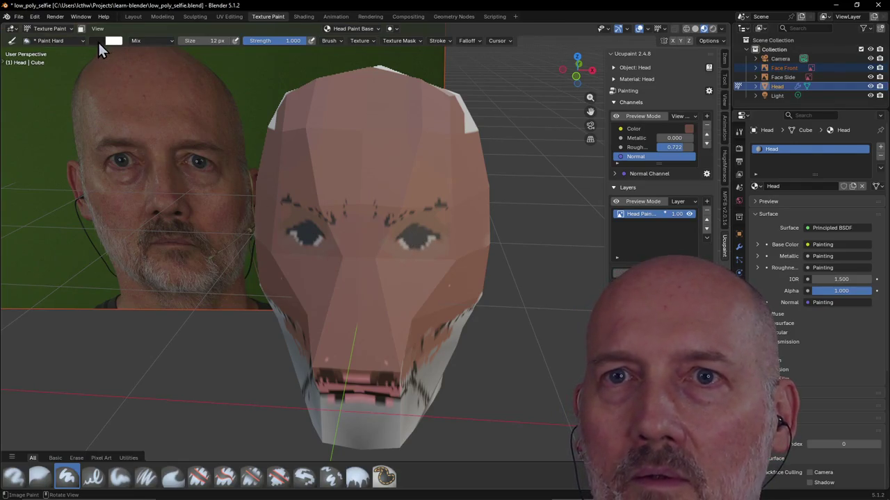
click(98, 40)
click(172, 199)
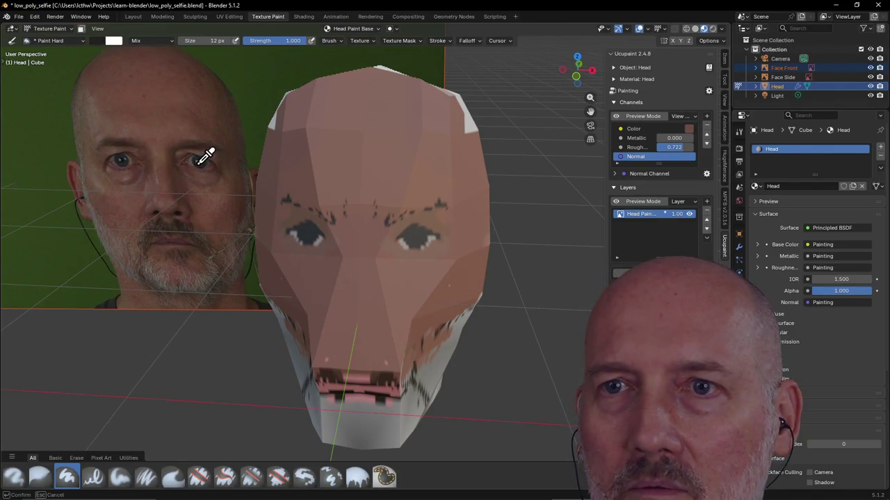
click(200, 165)
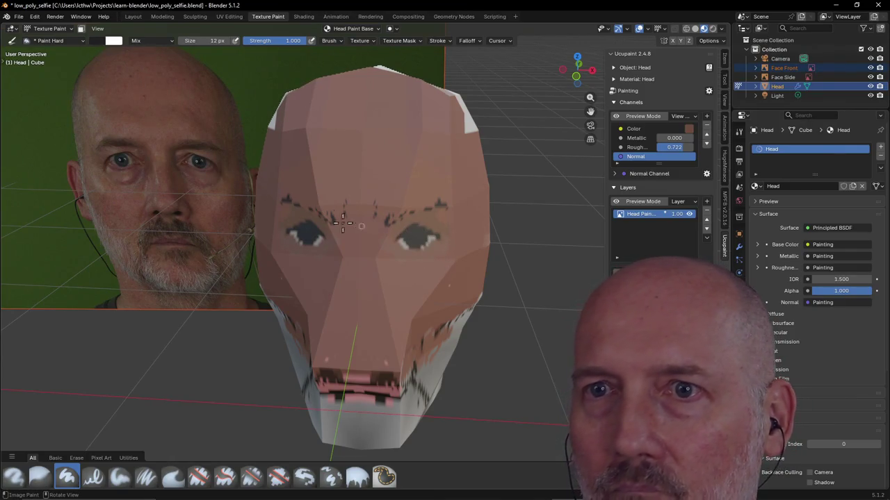
Paint the eyes blue-grey, then repaint them in a deeper, richer blue.
click(113, 40)
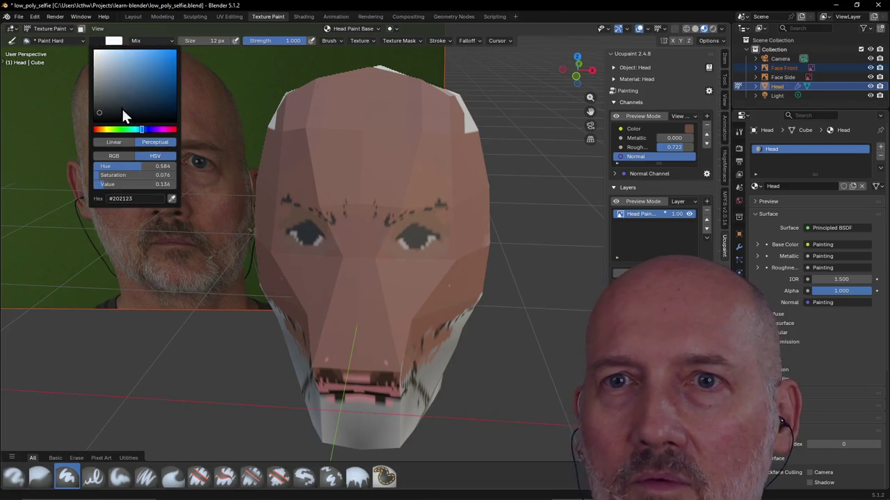
drag(123, 107, 119, 87)
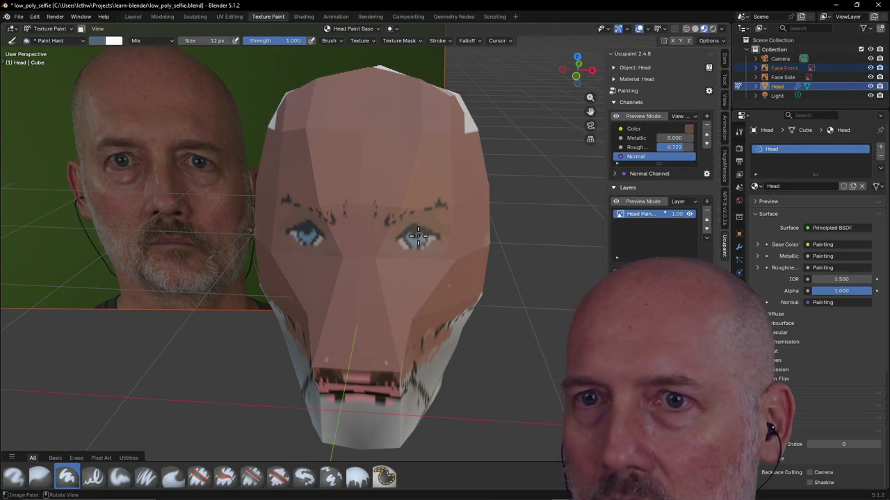
drag(410, 238, 419, 236)
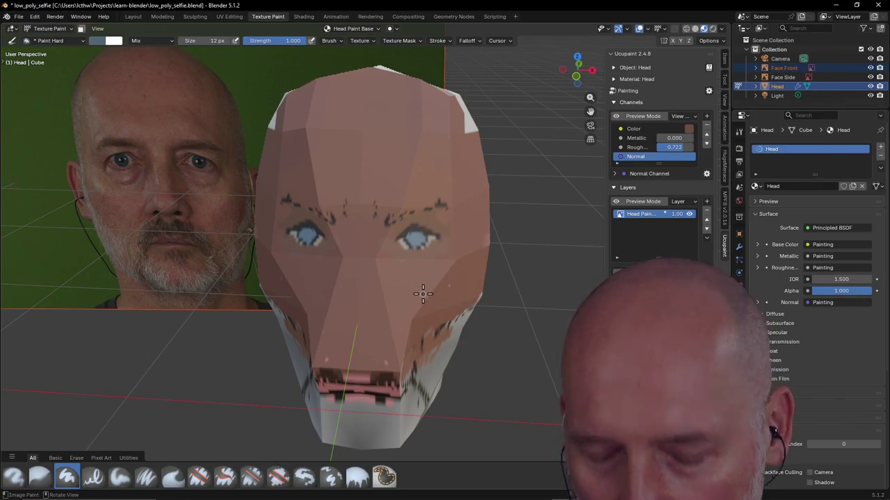
key(ctrl)
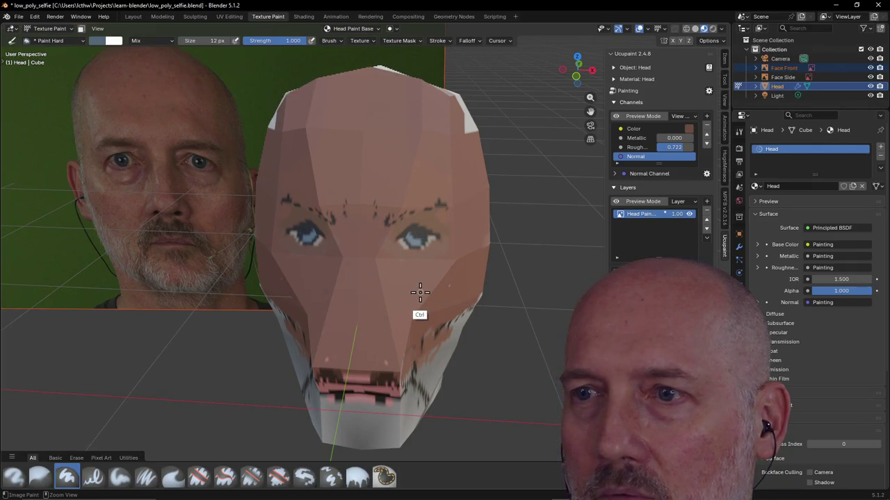
click(98, 40)
drag(119, 96, 149, 105)
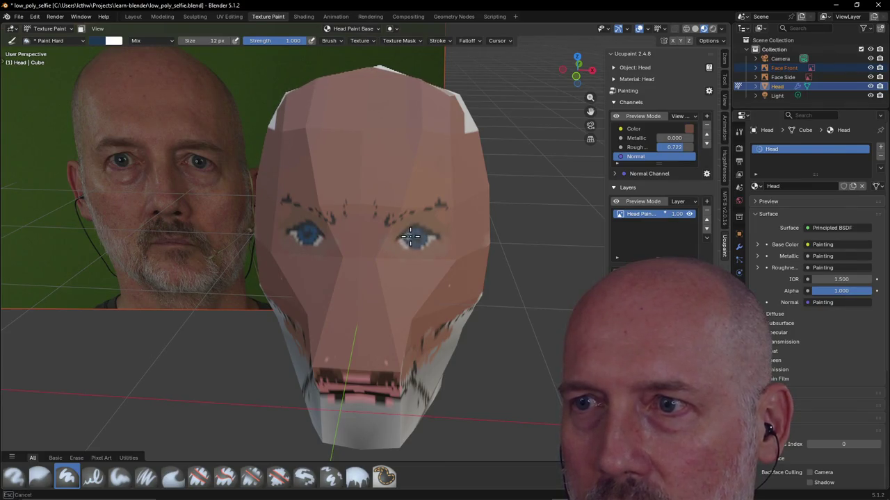
drag(410, 236, 419, 252)
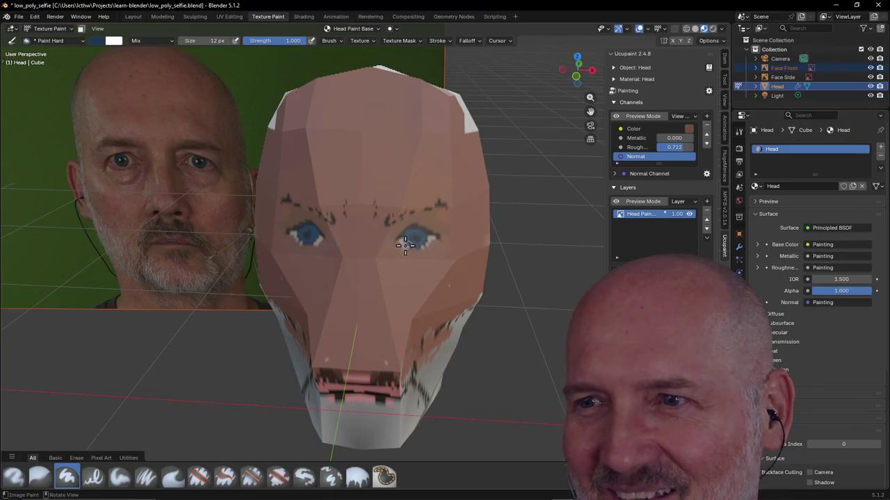
Resample a brown skin tone (#67473C) for the brush from the painted head.
click(97, 41)
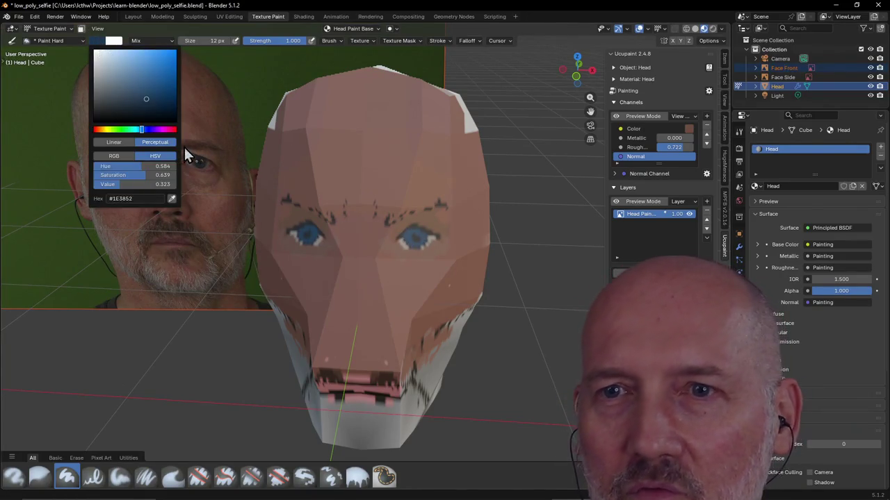
click(172, 199)
click(413, 236)
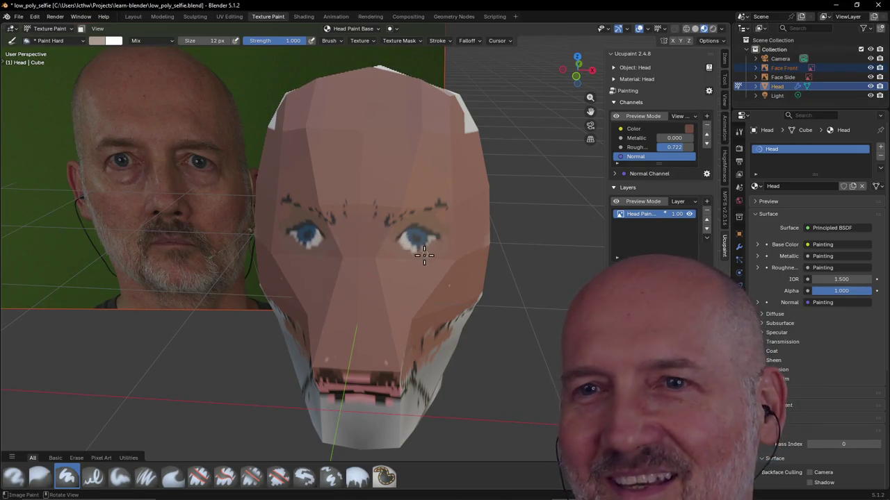
click(101, 40)
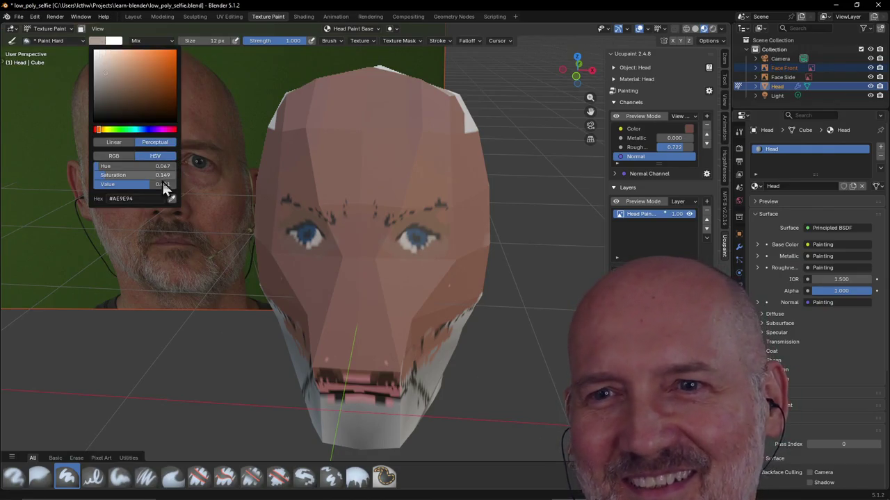
click(172, 198)
click(411, 267)
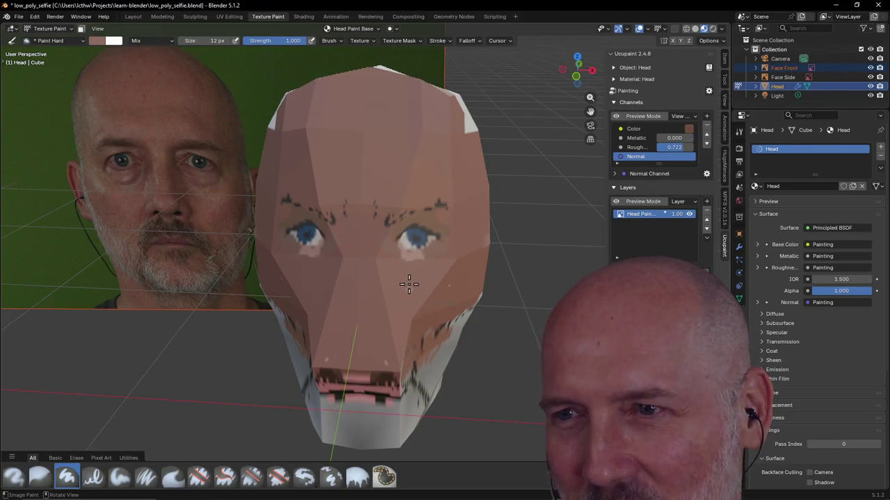
click(98, 41)
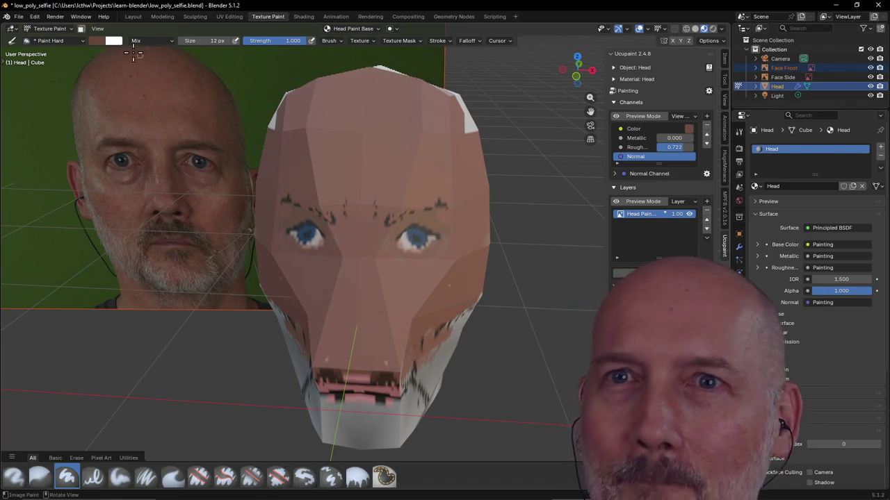
click(97, 41)
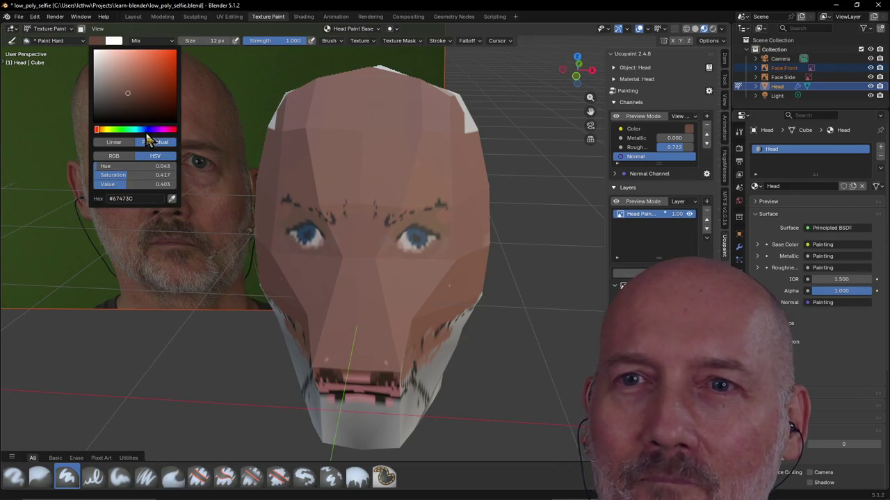
Sample the photo's dark brown eyebrow colour and stroke it over the eyebrows above the blue eyes.
click(172, 198)
click(313, 235)
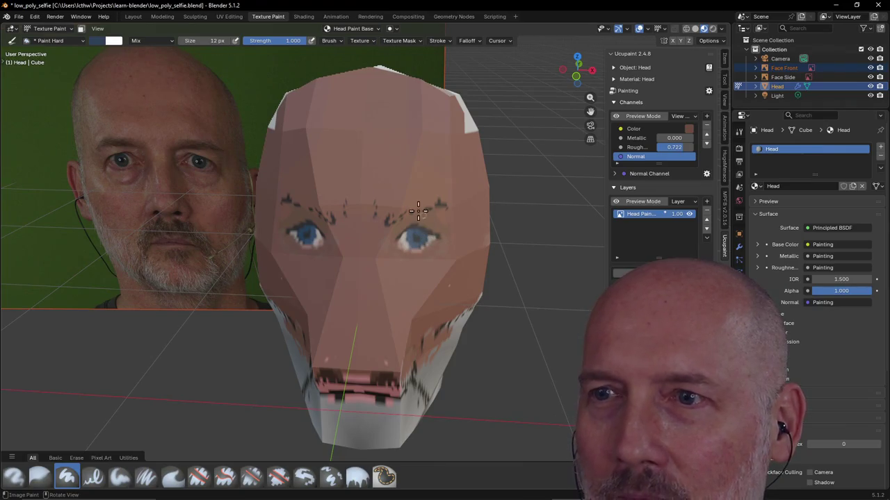
click(102, 42)
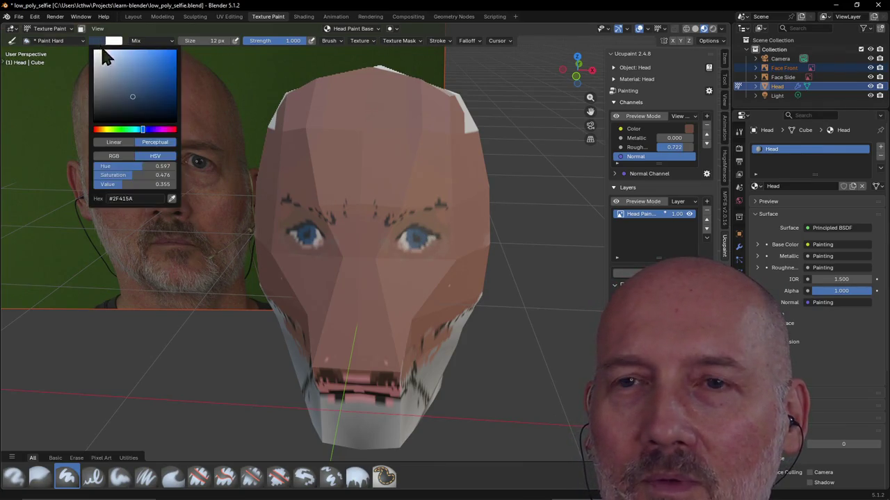
click(171, 199)
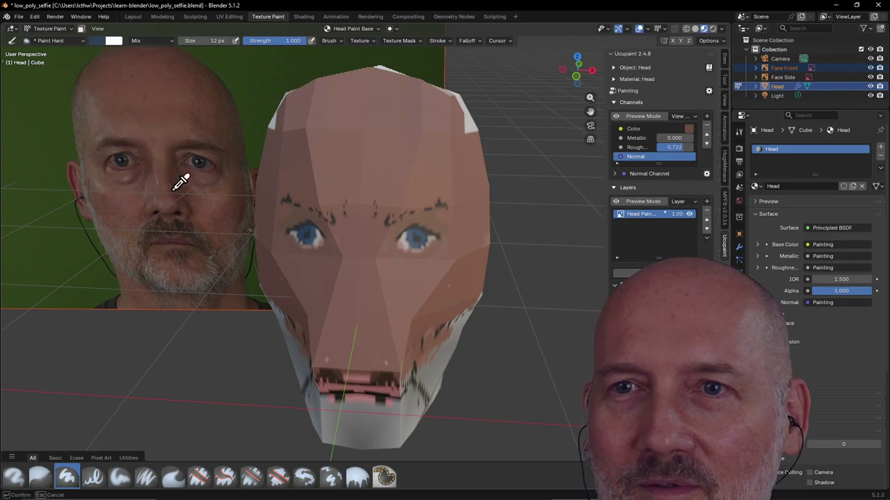
click(196, 146)
drag(396, 211, 421, 207)
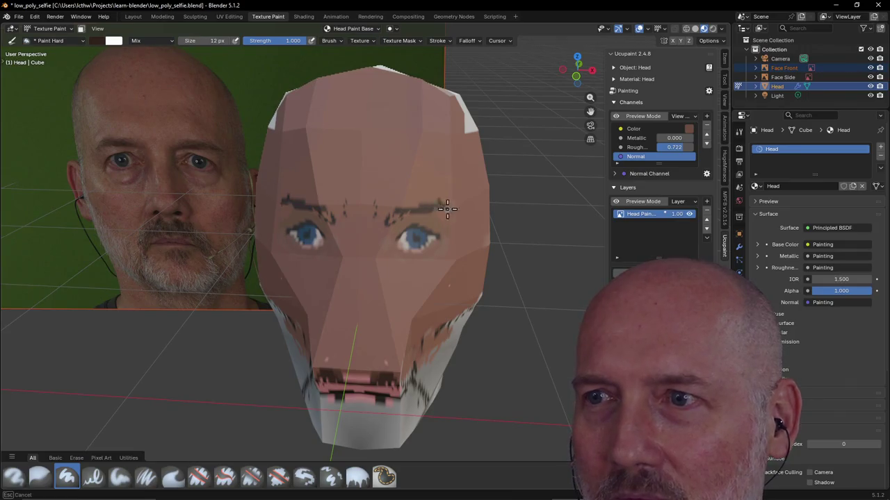
drag(449, 209, 420, 202)
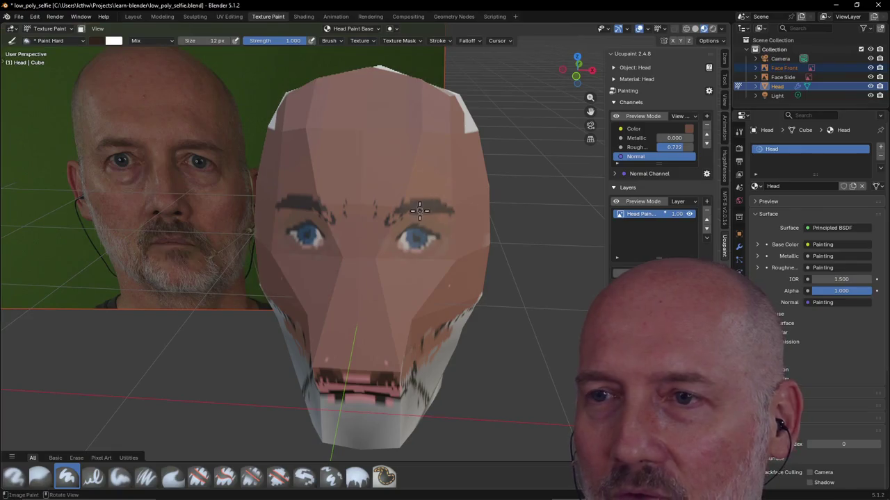
mouse_move(396, 305)
middle_down()
mouse_move(412, 301)
mouse_move(403, 312)
mouse_move(417, 285)
mouse_move(349, 308)
mouse_move(376, 319)
mouse_move(417, 285)
mouse_move(389, 296)
mouse_move(361, 229)
mouse_move(327, 248)
middle_up()
scroll(398, 318, down, 5)
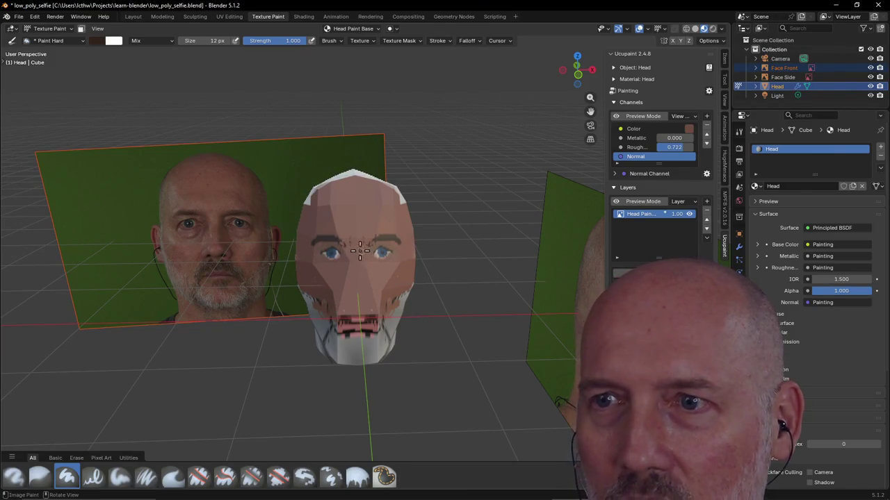
Sample skin and beard tones from the reference photo and begin painting the lower face.
click(96, 43)
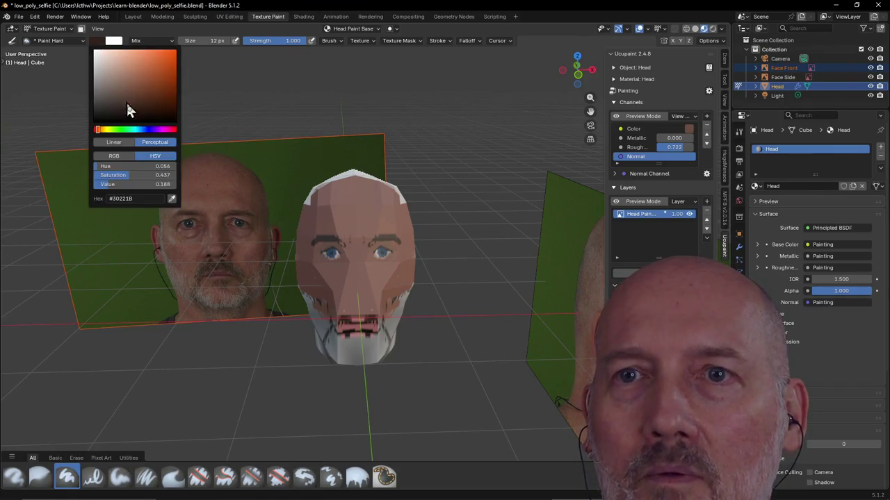
click(170, 201)
click(224, 205)
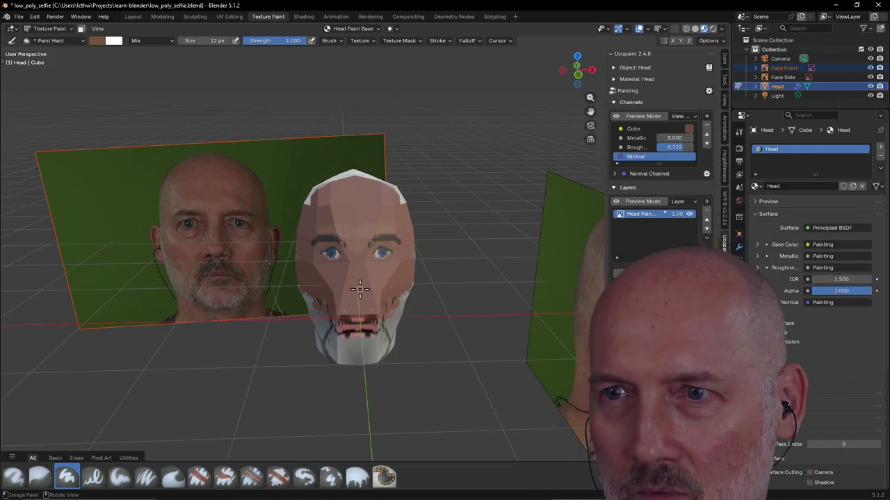
click(96, 41)
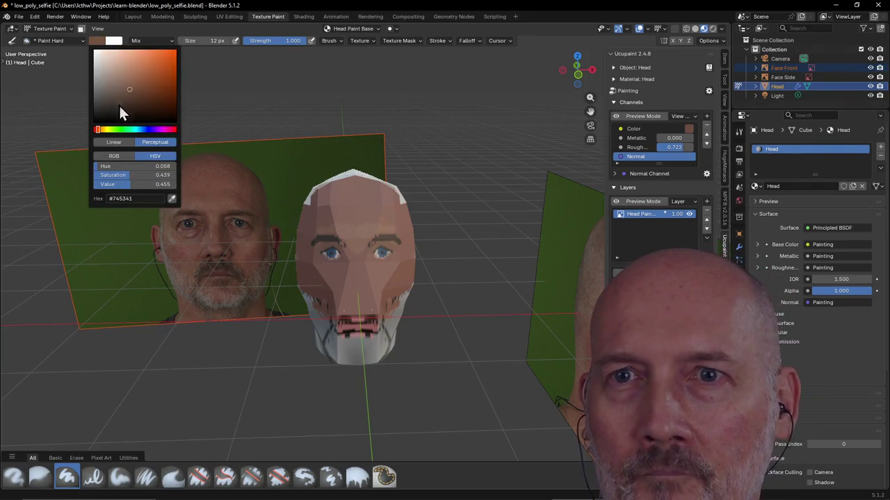
click(178, 200)
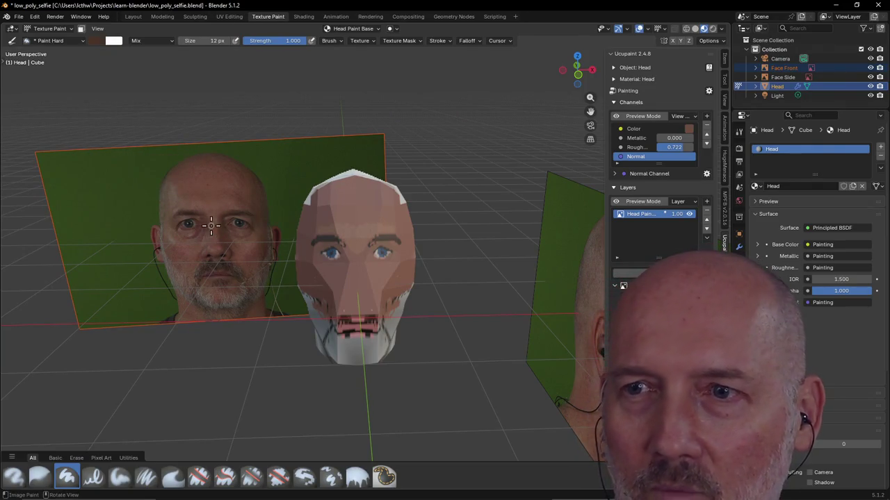
click(208, 217)
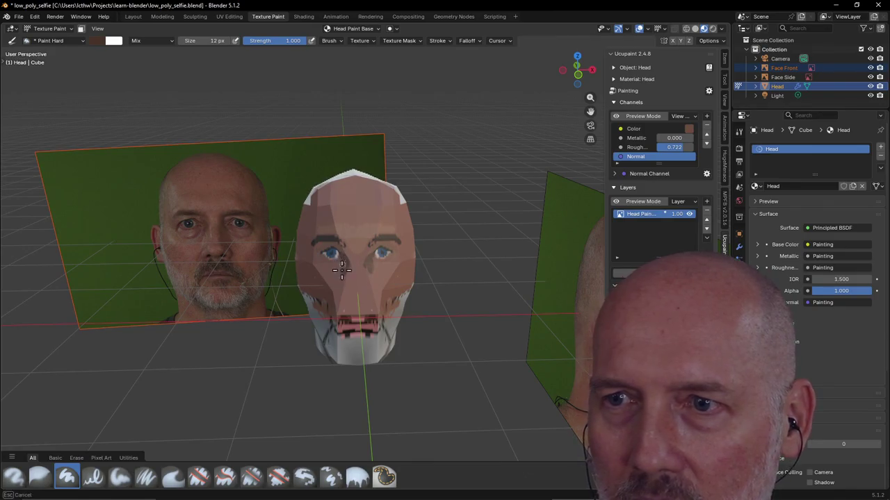
drag(340, 272, 342, 296)
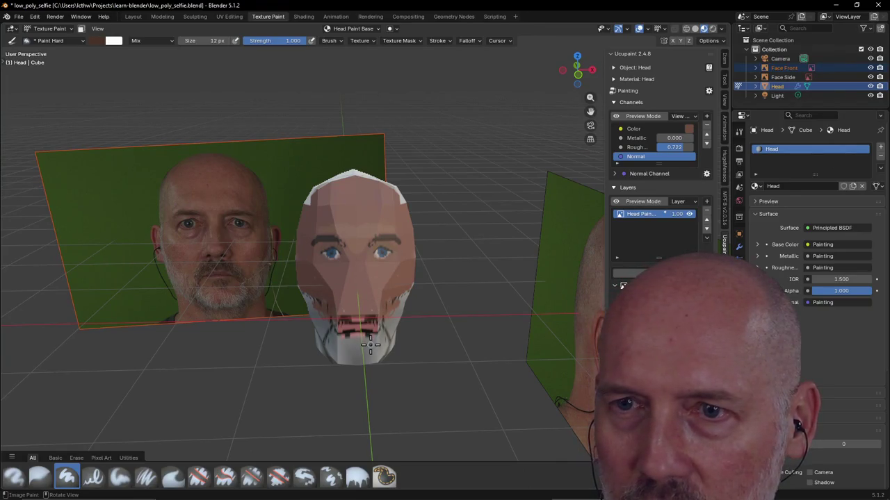
Paint over the mouth, chin and jaw to block in the beard.
click(94, 40)
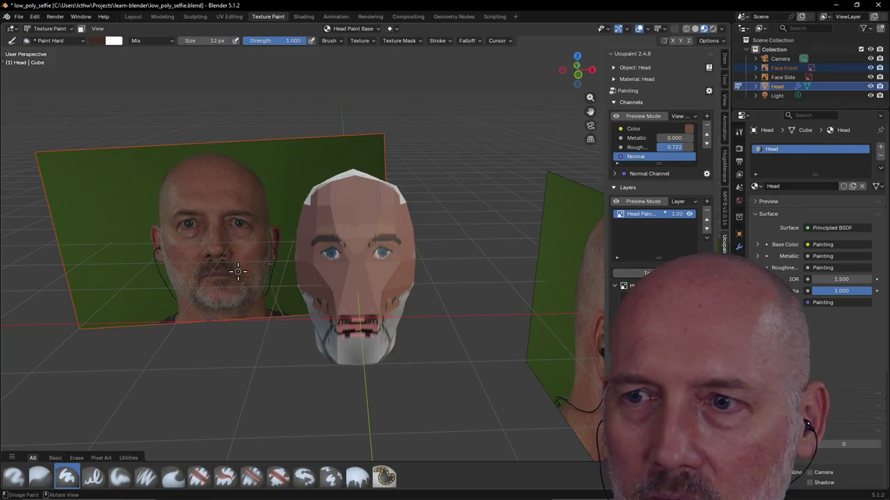
drag(374, 327, 342, 330)
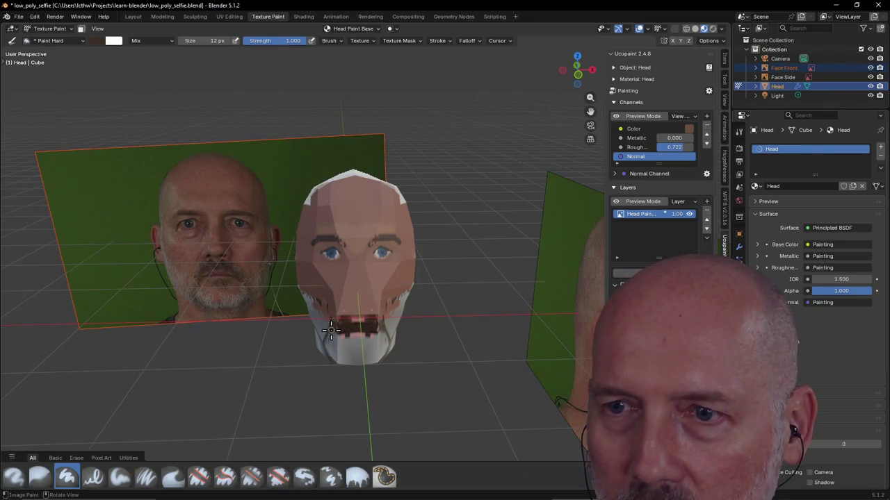
mouse_move(330, 340)
mouse_down()
mouse_move(388, 353)
mouse_move(386, 344)
mouse_move(351, 339)
mouse_up()
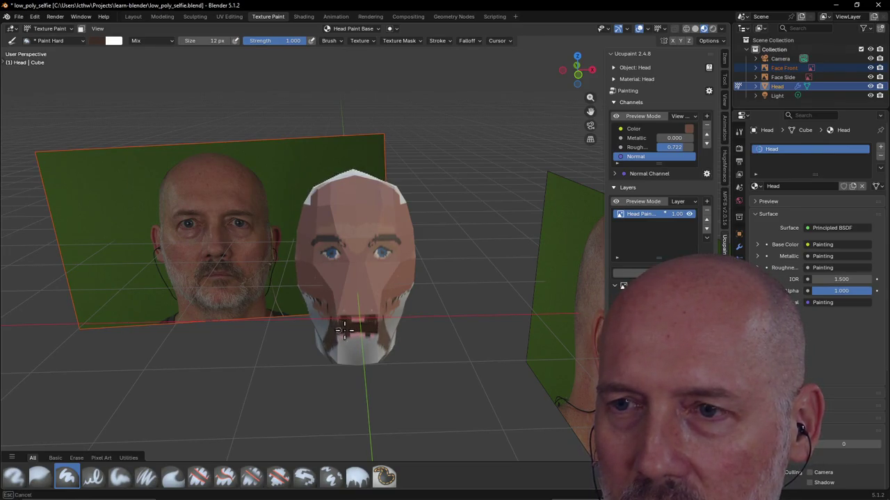
drag(351, 334, 372, 341)
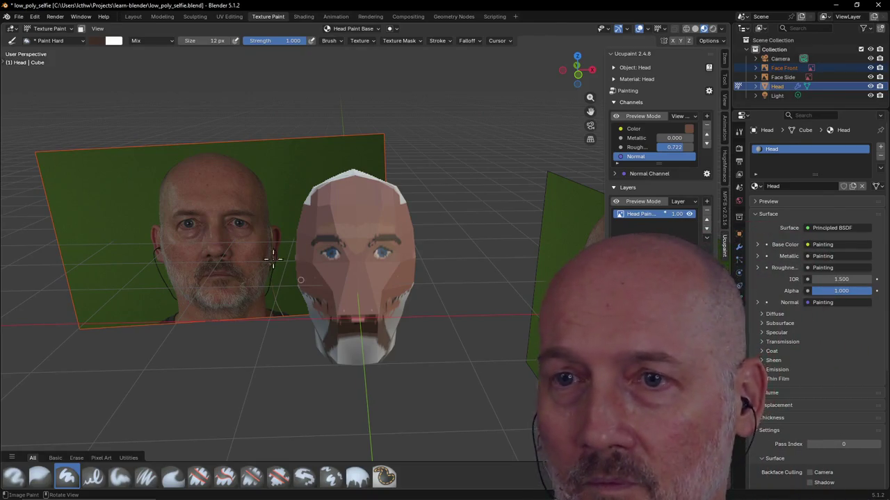
key(KP_7)
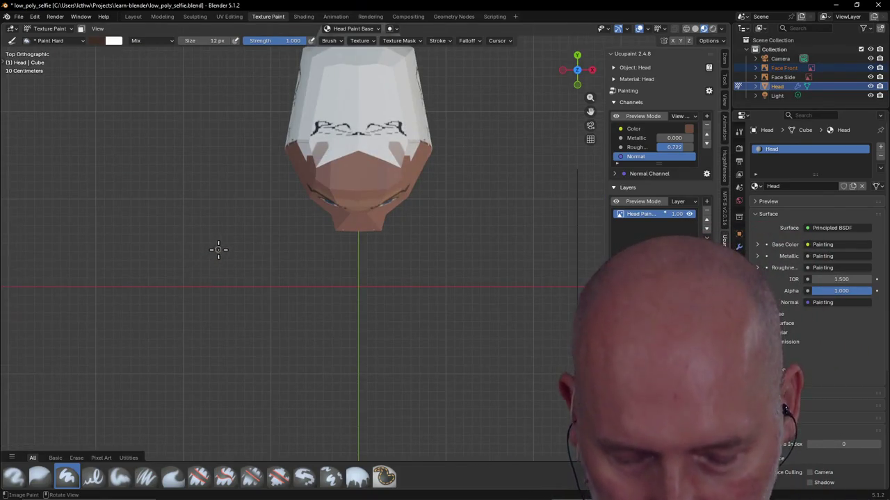
Snap the view to face the head front-on beside the reference photo.
alt+middle_drag(219, 249, 253, 167)
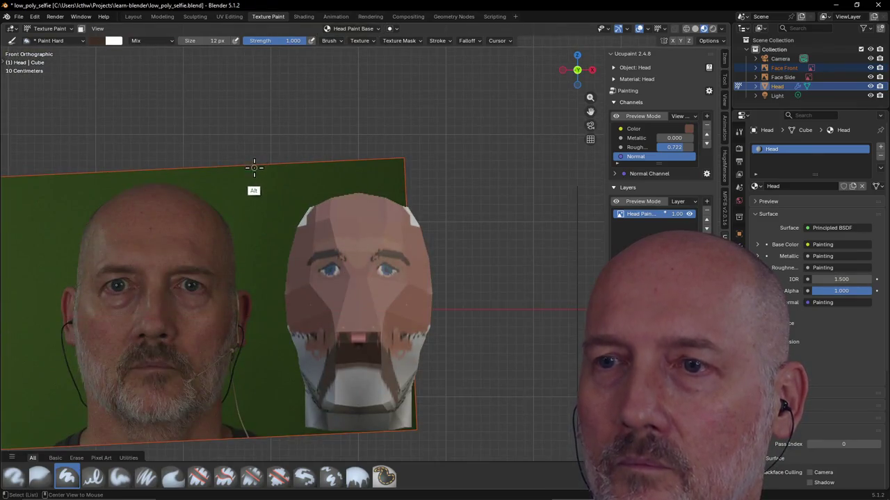
alt+middle_drag(74, 242, 74, 242)
mouse_move(130, 242)
alt+middle_down()
mouse_move(251, 240)
mouse_move(313, 255)
alt+middle_up()
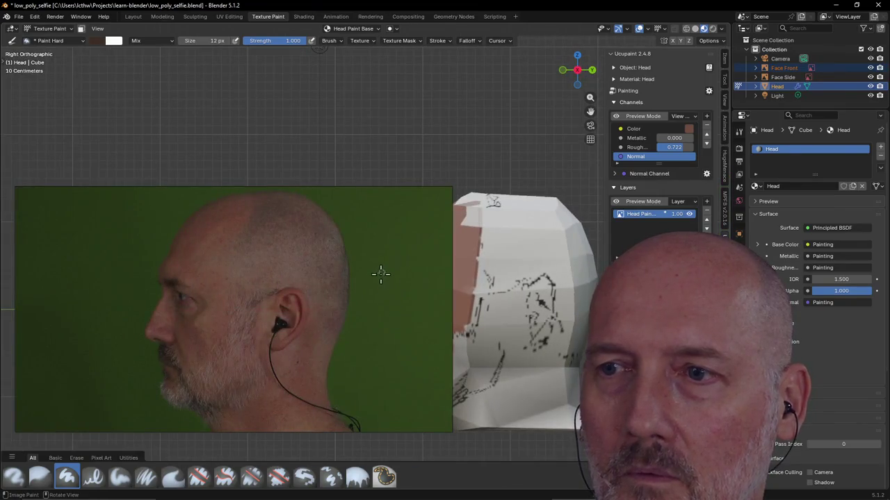
alt+middle_drag(386, 268, 378, 167)
mouse_move(360, 295)
alt+middle_down()
mouse_move(357, 321)
mouse_move(377, 331)
mouse_move(317, 294)
mouse_move(276, 301)
mouse_move(383, 301)
alt+middle_up()
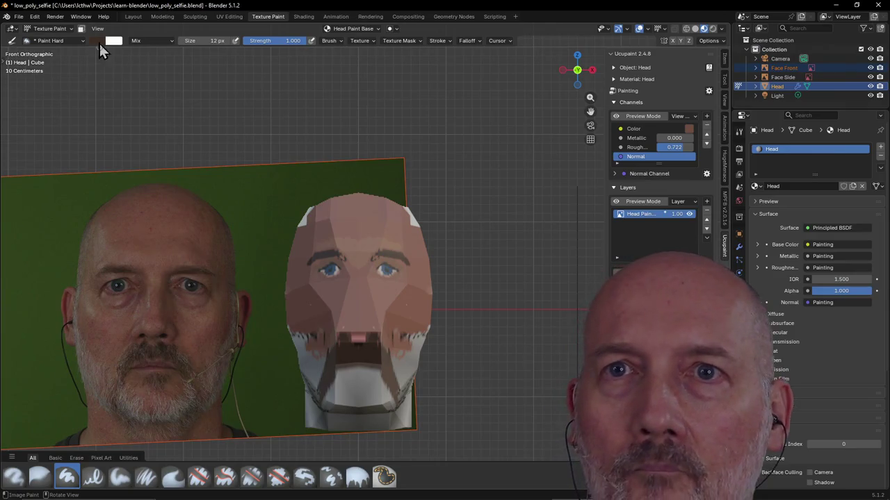
Sample the photo's cheek skin tone and repaint the mouth area of the head.
click(110, 41)
click(171, 199)
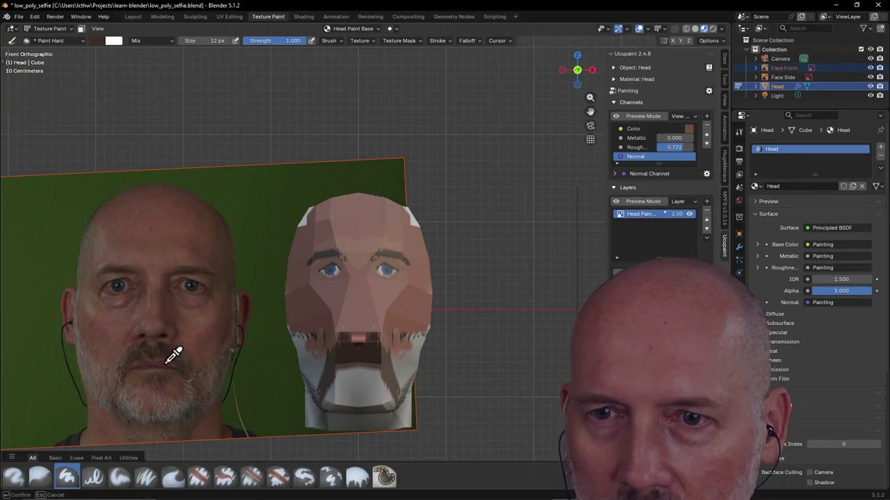
click(161, 322)
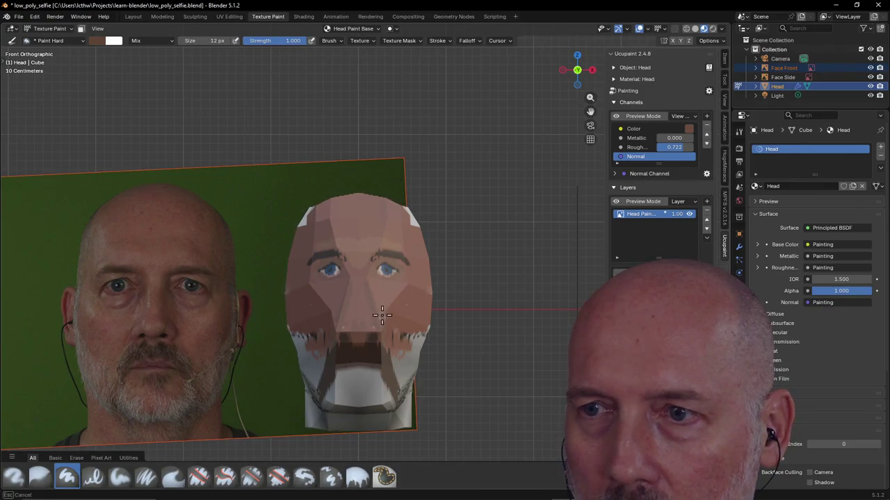
drag(350, 301, 340, 303)
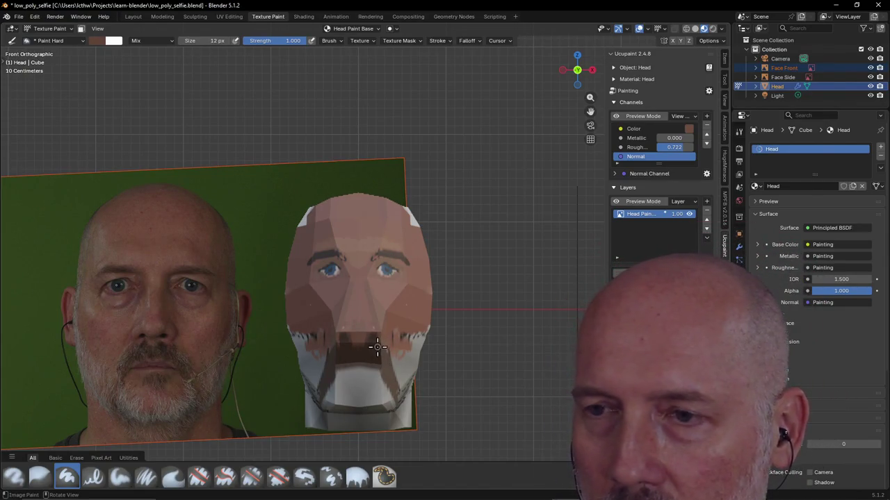
drag(378, 346, 356, 347)
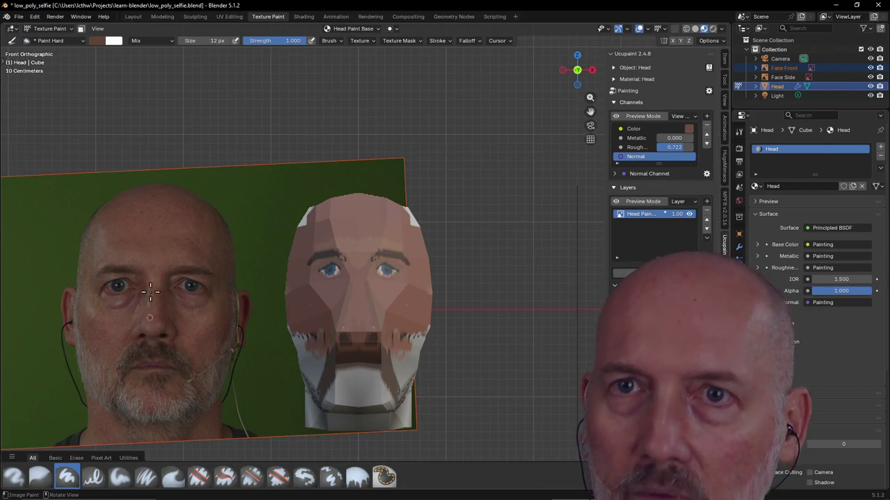
Sample dark beard tones from the photo's chin, ending on brown #62493E.
click(98, 40)
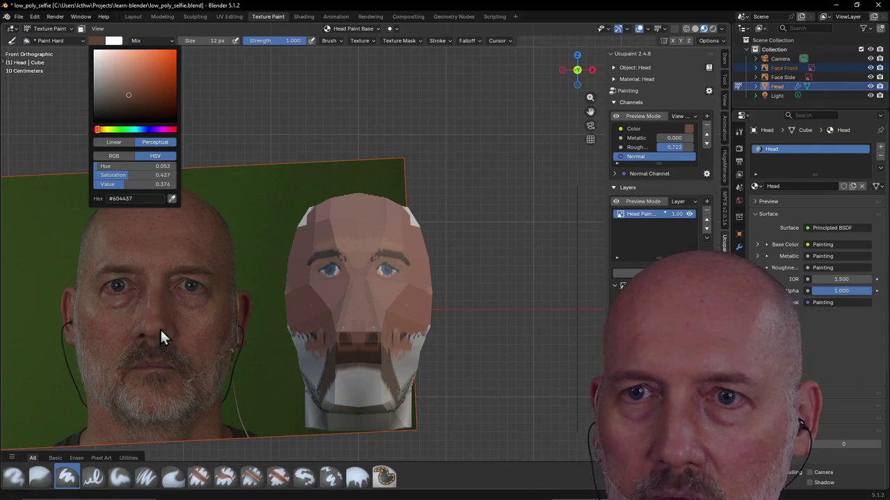
click(172, 199)
click(171, 350)
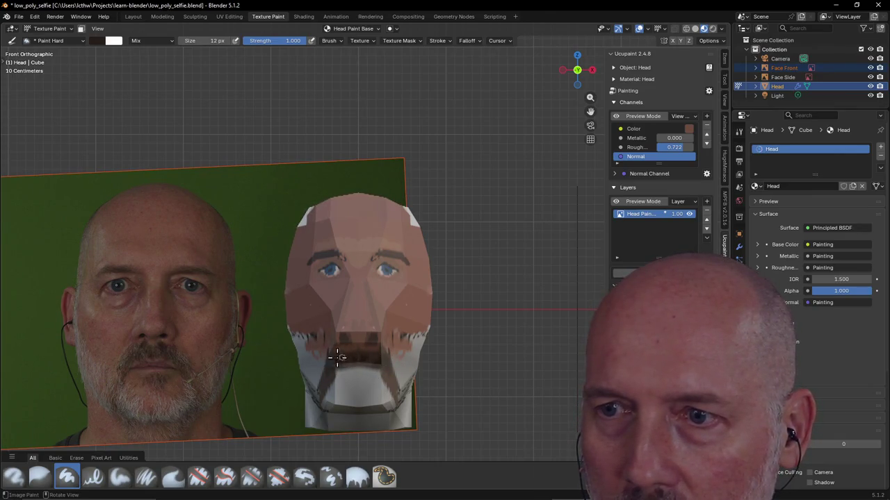
click(99, 41)
click(172, 200)
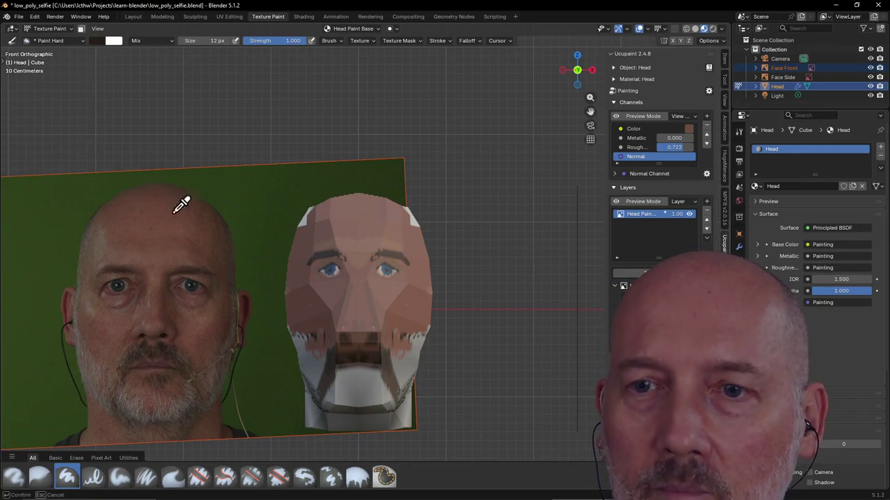
click(173, 330)
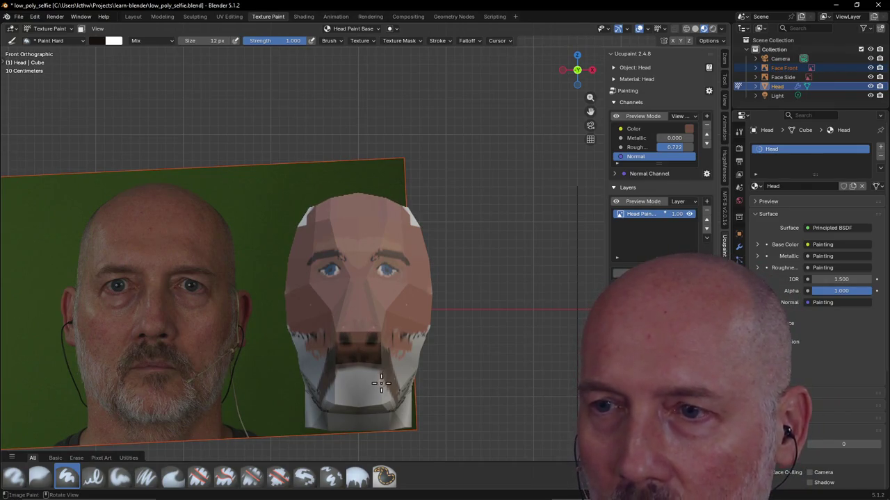
click(96, 40)
click(171, 198)
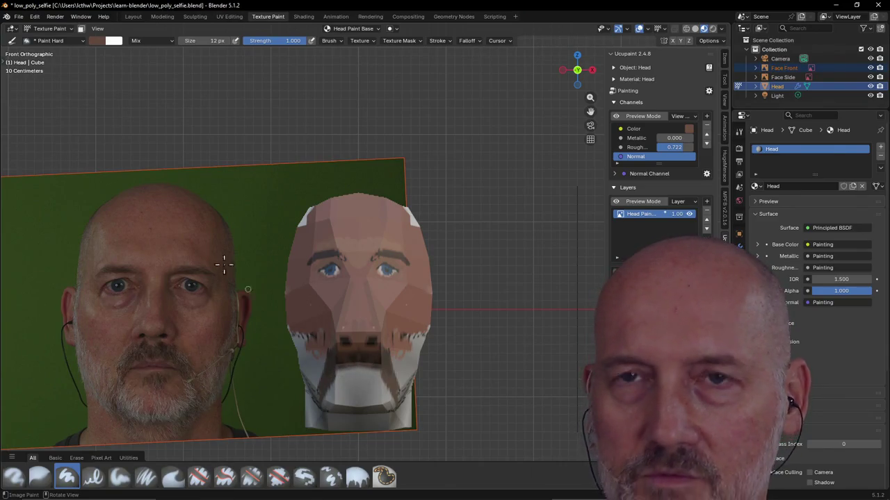
click(96, 41)
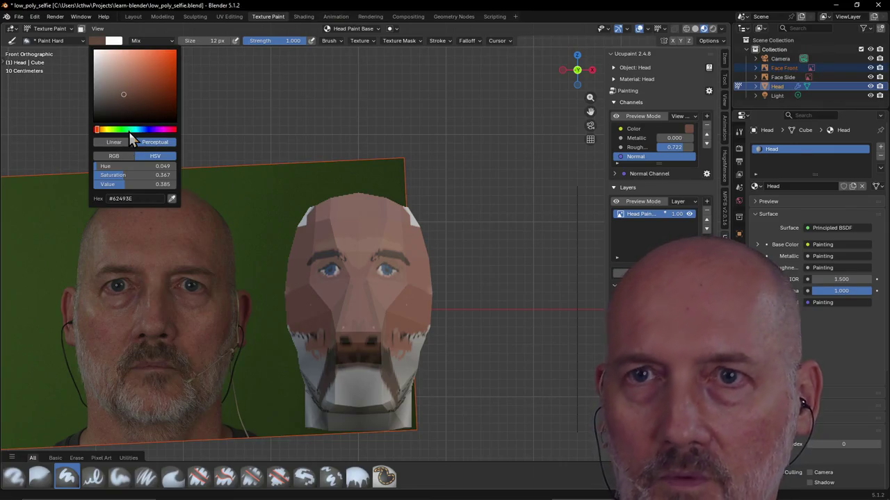
Sample a light beard colour from the photo's chin and stroke it onto the model's chin.
click(172, 198)
click(179, 383)
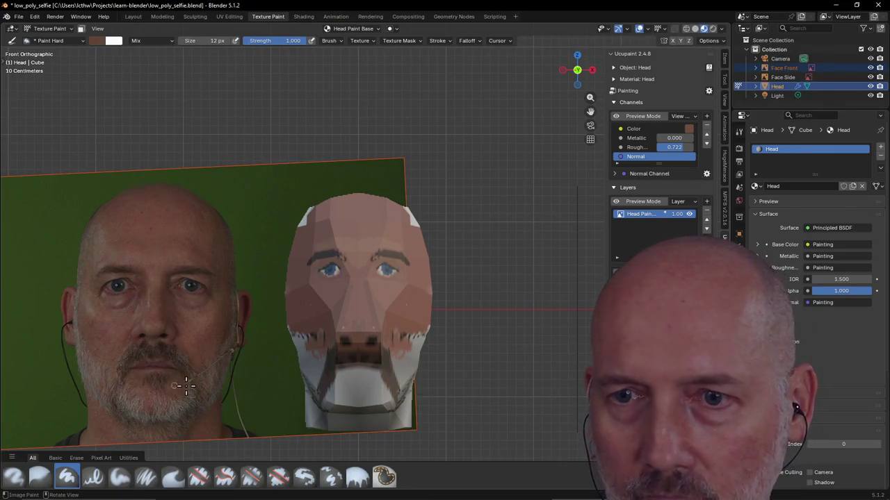
drag(344, 383, 368, 382)
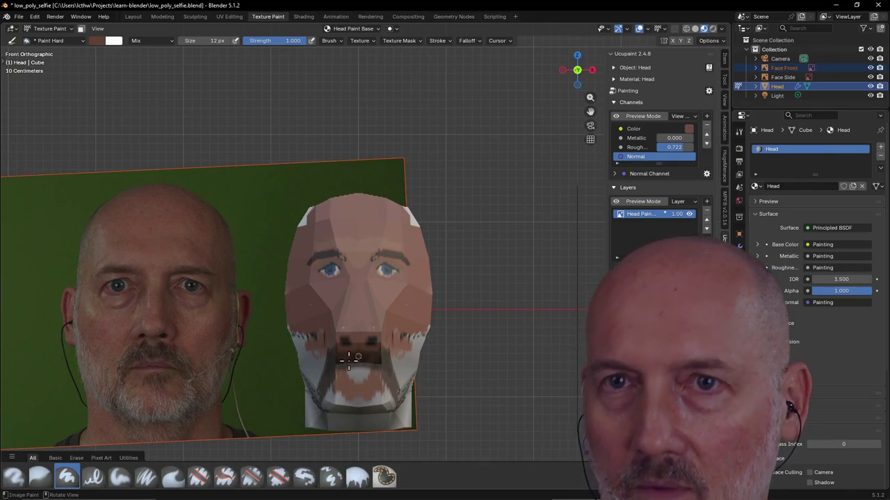
Sample a brown tone from the photo's head and paint it across the model's mouth.
click(95, 40)
click(167, 199)
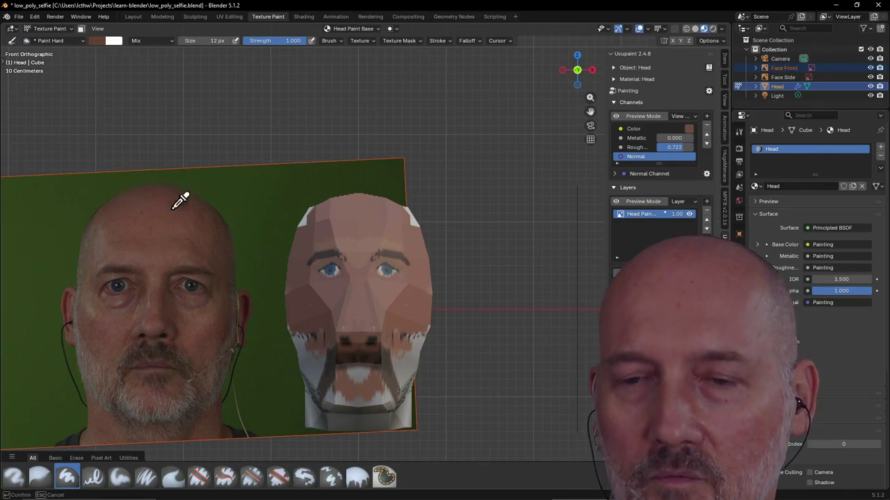
click(168, 370)
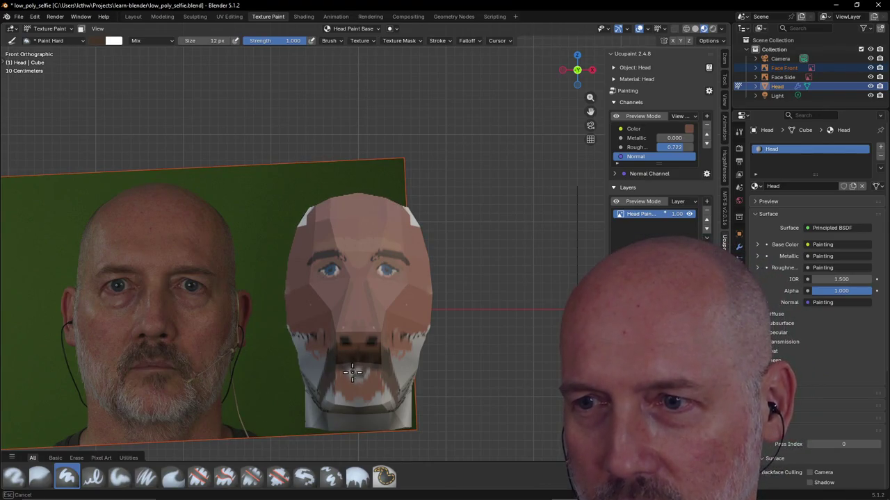
mouse_move(350, 375)
mouse_down()
mouse_move(335, 373)
mouse_move(391, 391)
mouse_up()
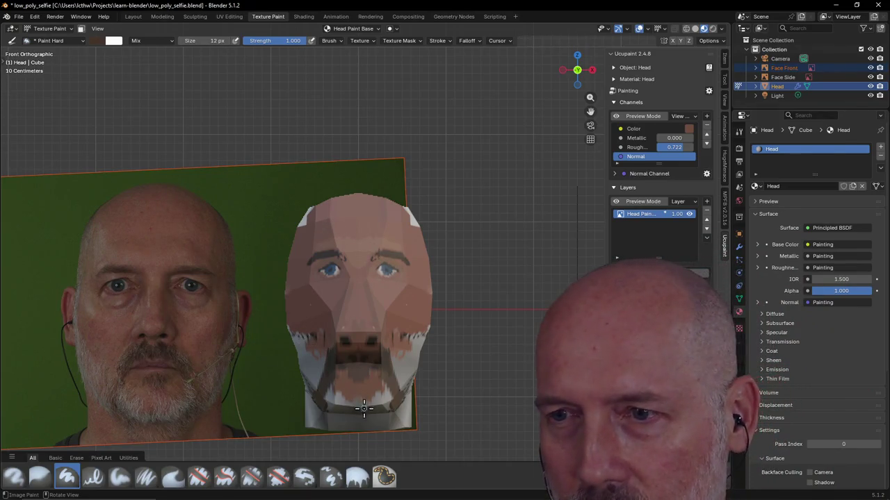
Pick the photo's beard colour and paint greyish strokes along the chin and lower chin.
click(112, 42)
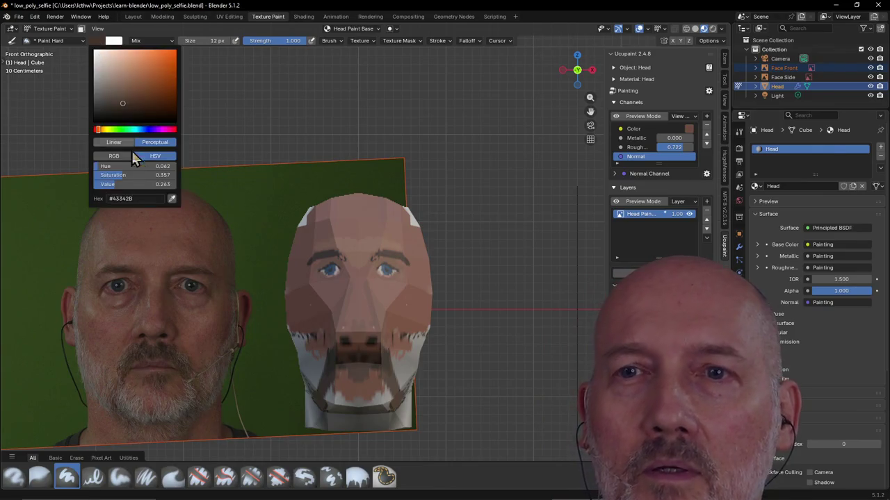
click(172, 199)
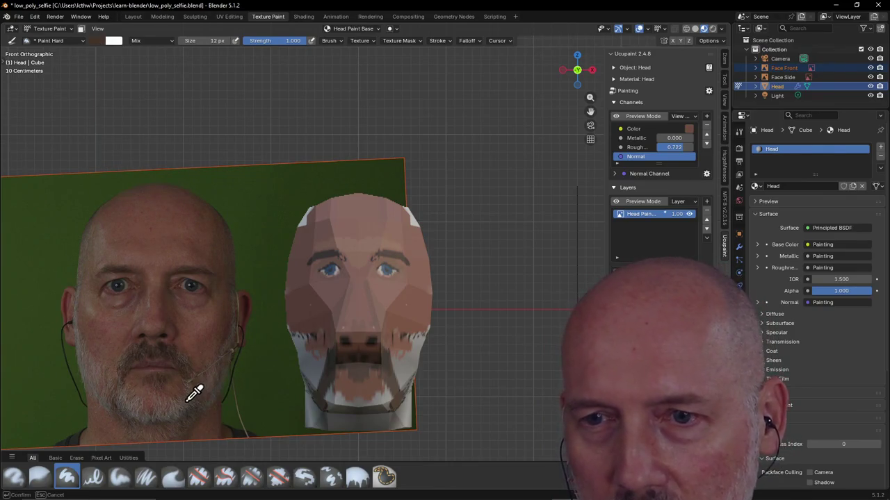
drag(186, 399, 390, 399)
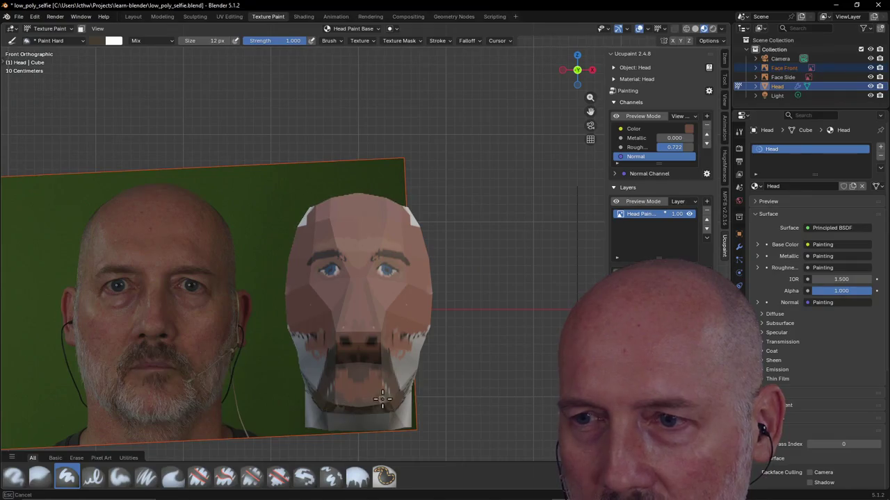
click(111, 40)
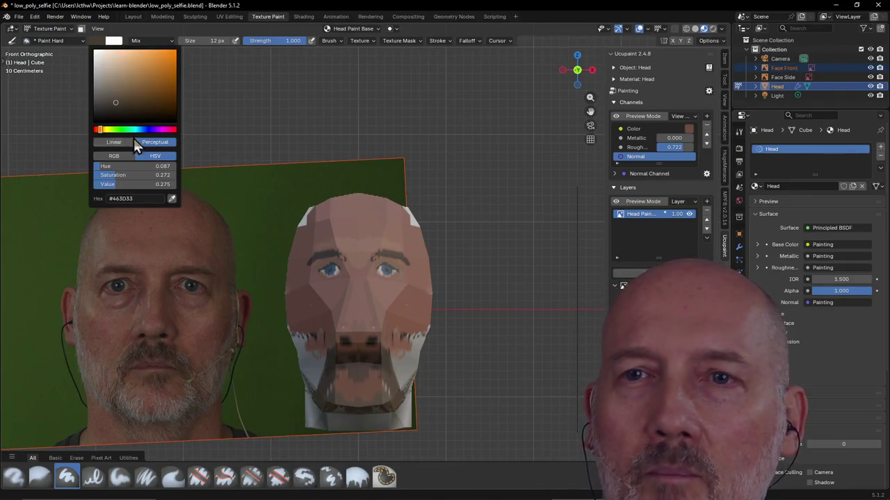
click(171, 198)
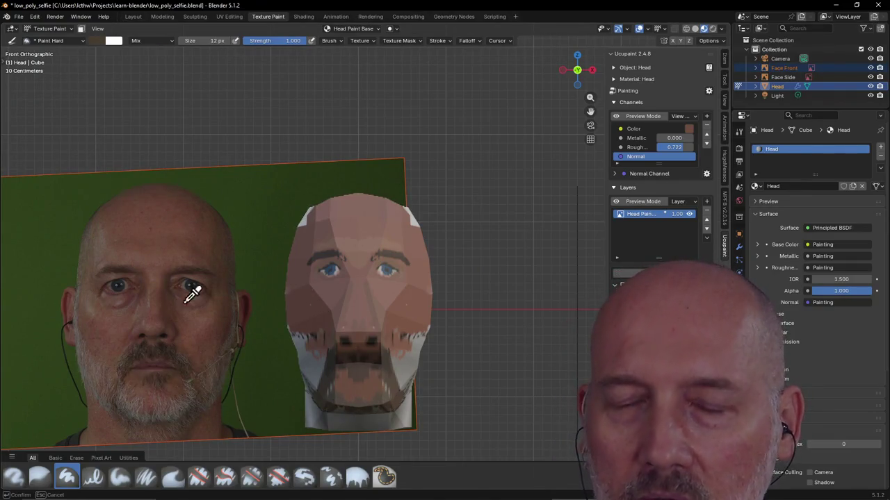
click(179, 402)
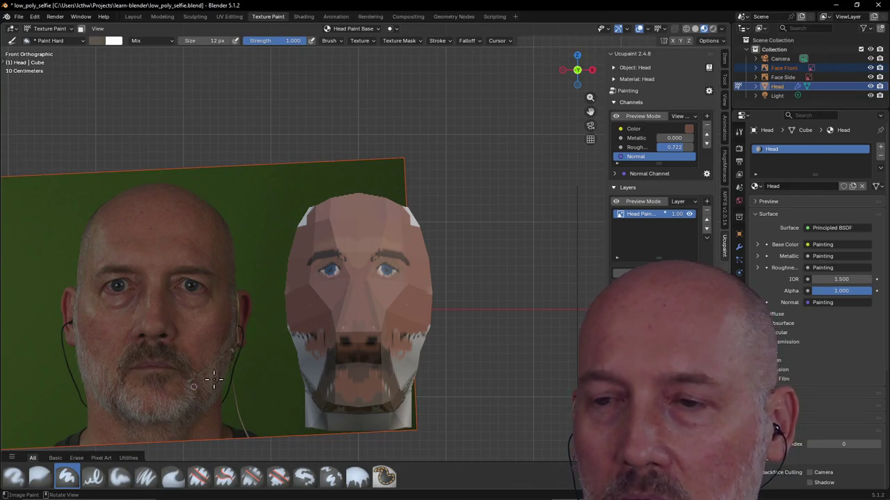
drag(378, 396, 369, 402)
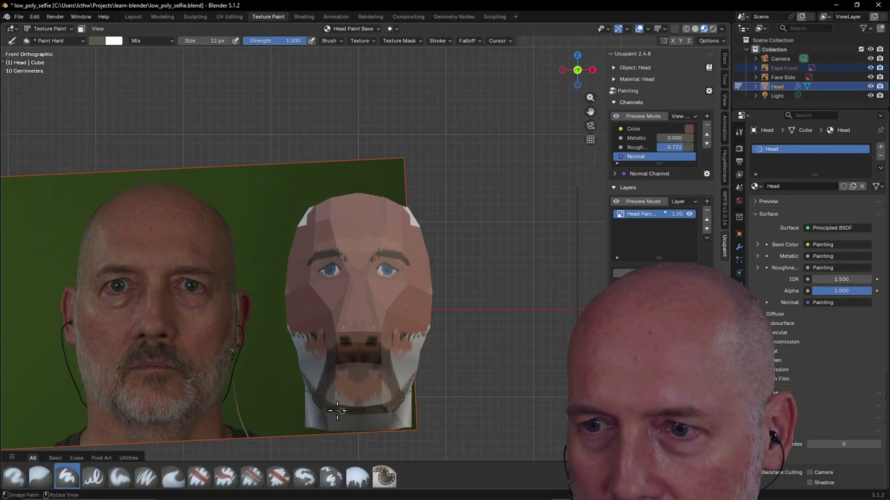
drag(339, 410, 370, 409)
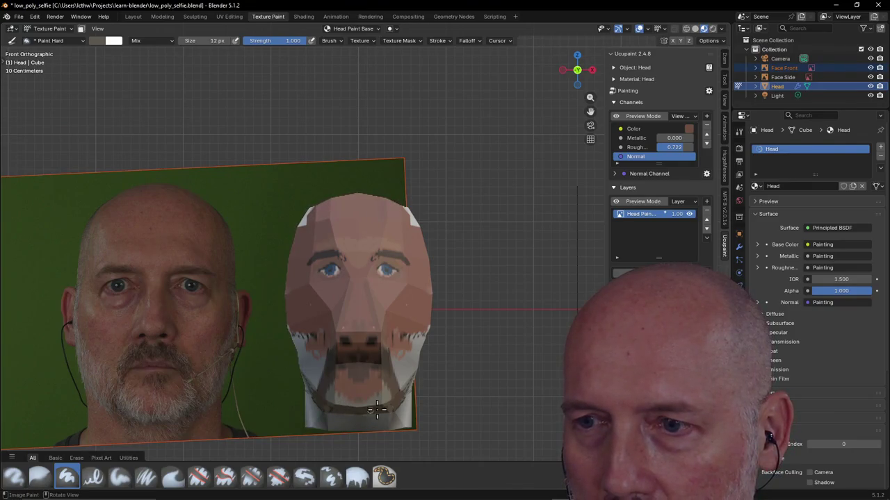
drag(395, 358, 402, 364)
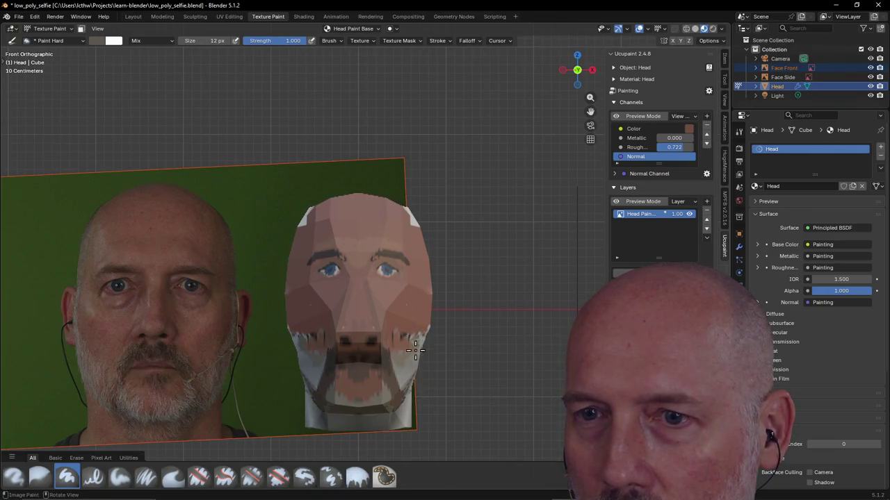
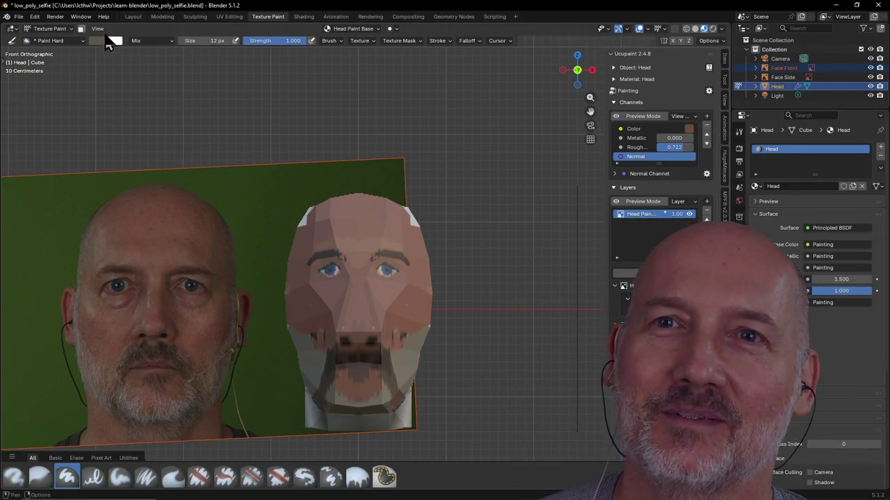
Hide the viewport's brush settings panel, then bring it back.
click(101, 29)
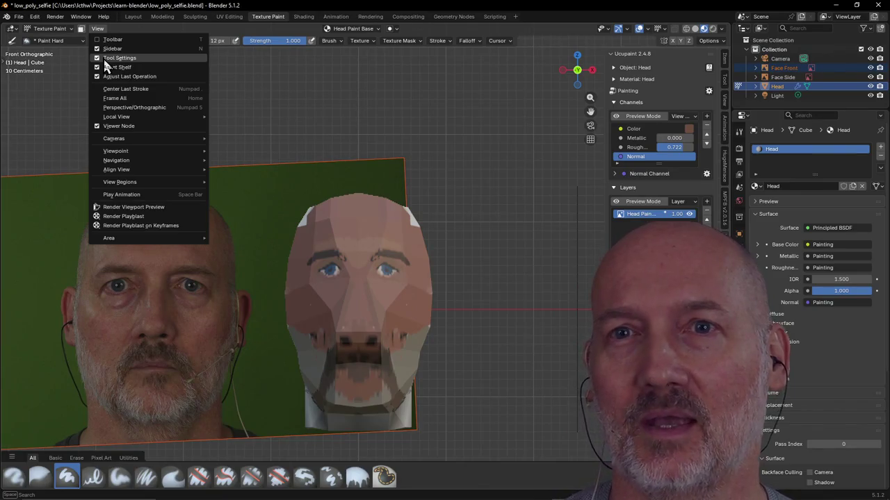
click(102, 57)
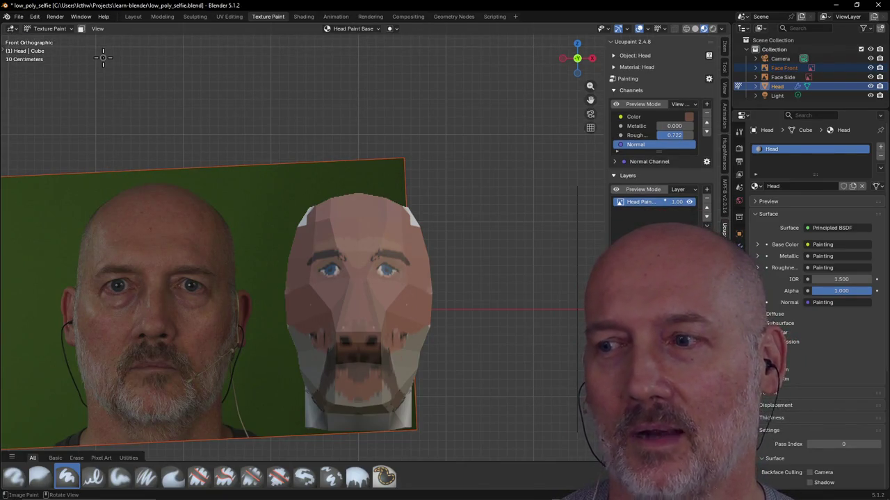
click(98, 28)
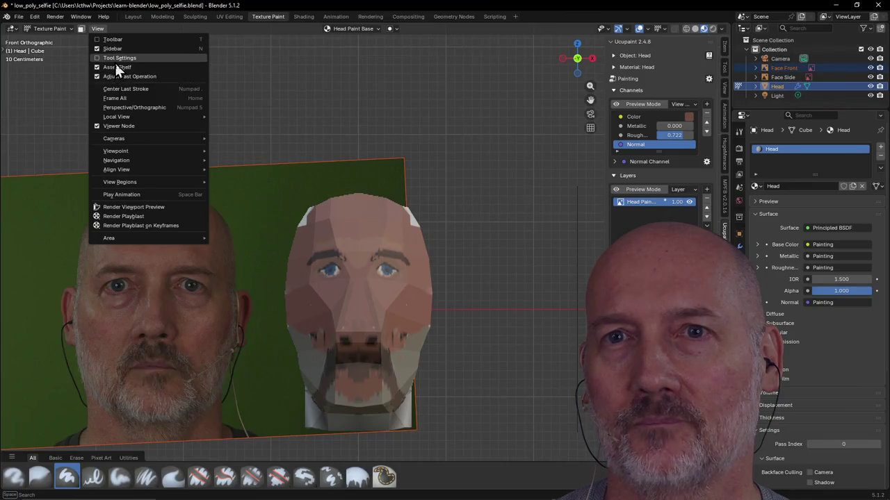
click(115, 61)
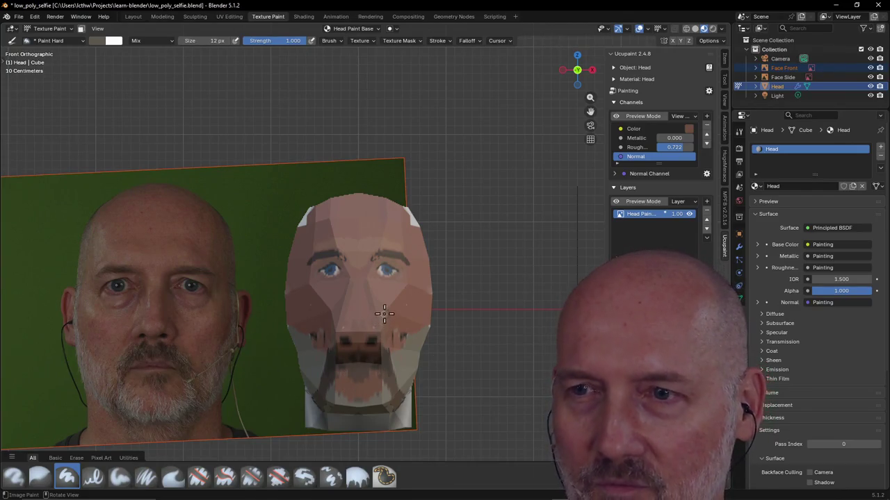
Sample a skin-brown brush colour and start painting the white top of the head.
mouse_move(377, 254)
middle_down()
mouse_move(338, 205)
mouse_move(315, 230)
mouse_move(320, 208)
middle_up()
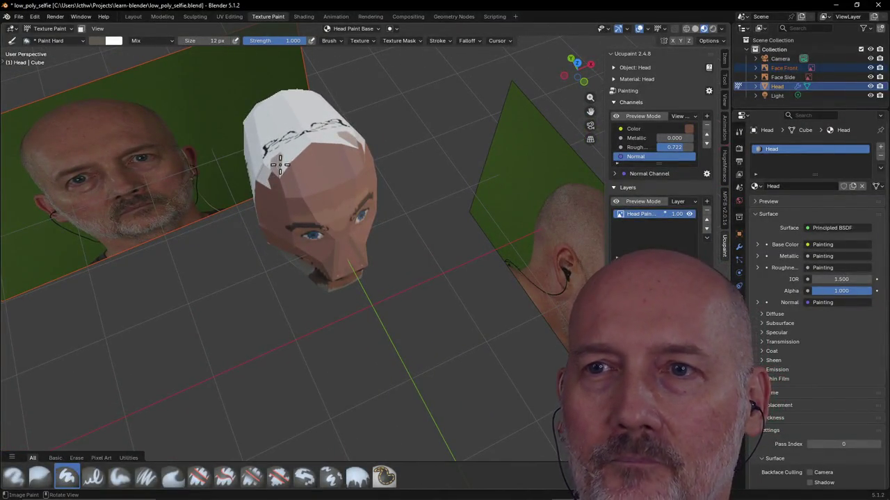
click(100, 41)
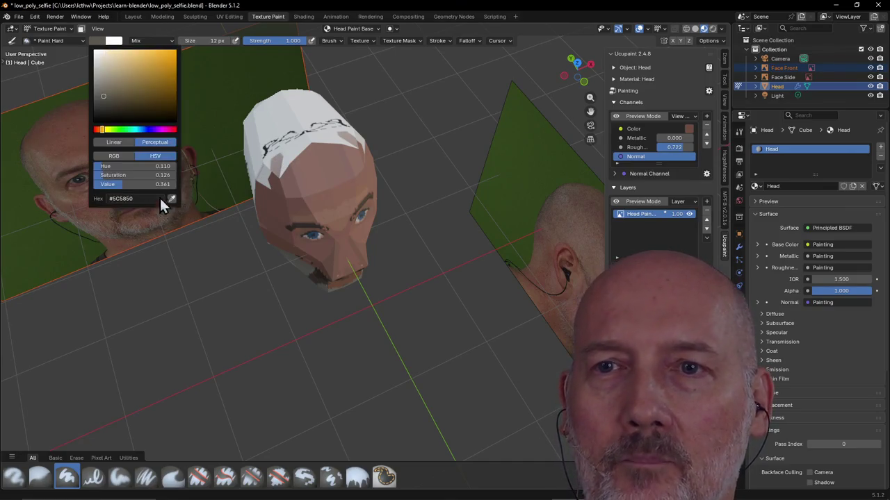
click(172, 200)
click(89, 115)
drag(277, 174, 284, 176)
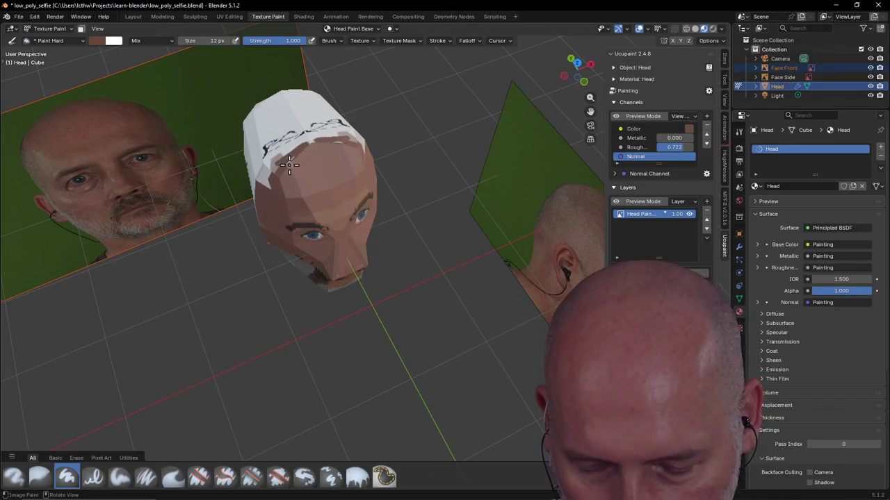
Set the brush to 62 px and paint brown across the head's top and left side.
key(f)
click(299, 161)
mouse_move(299, 161)
mouse_down()
mouse_move(352, 137)
mouse_move(274, 104)
mouse_up()
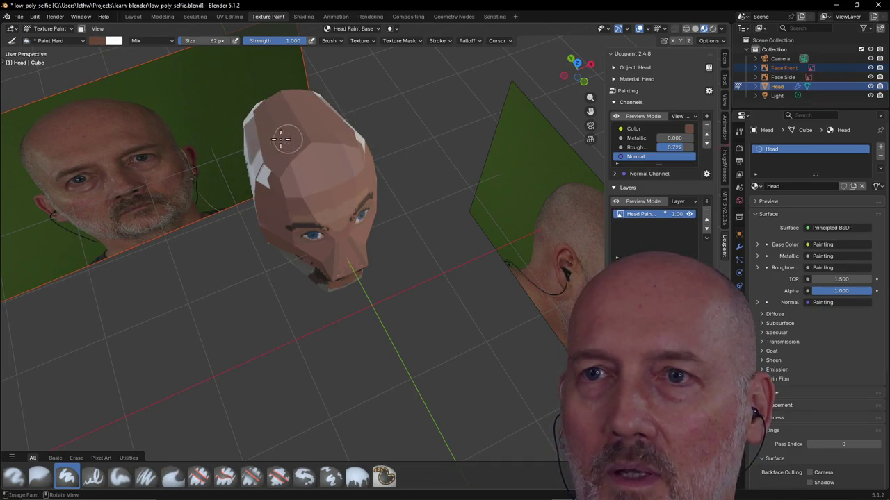
mouse_move(249, 132)
mouse_down()
mouse_move(252, 148)
mouse_move(243, 111)
mouse_up()
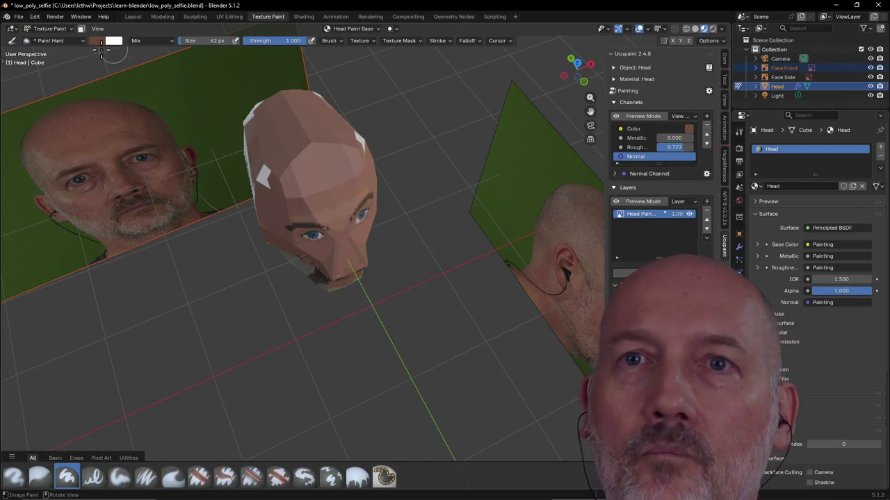
click(98, 40)
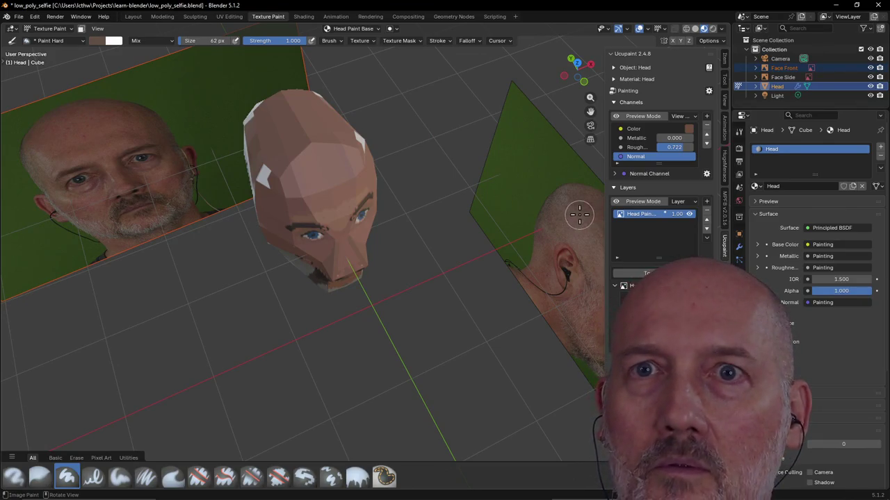
drag(271, 118, 253, 139)
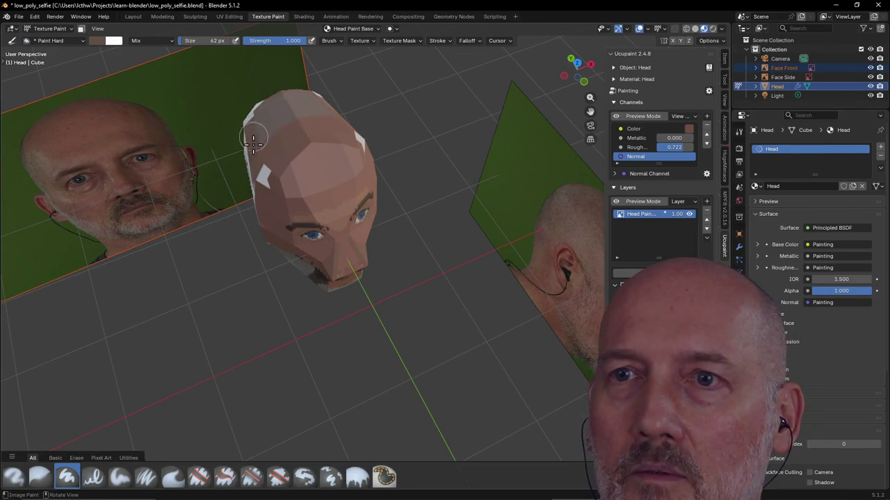
mouse_move(293, 116)
mouse_down()
mouse_move(325, 114)
mouse_move(291, 96)
mouse_up()
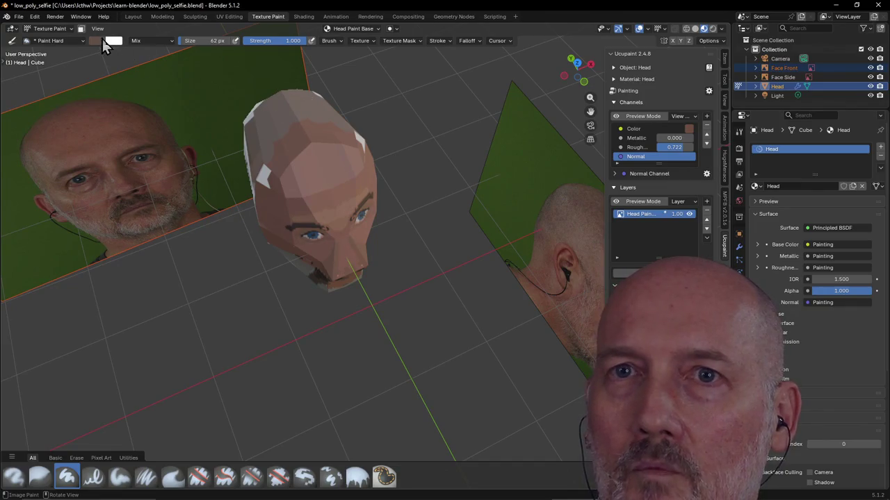
Resample a skin colour from the painted head and orbit around it.
click(103, 46)
click(174, 200)
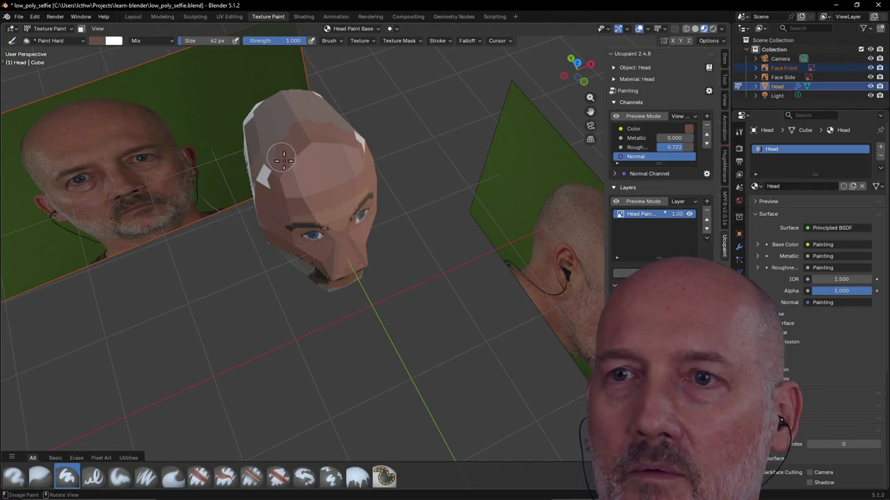
click(98, 42)
click(172, 198)
drag(323, 125, 358, 143)
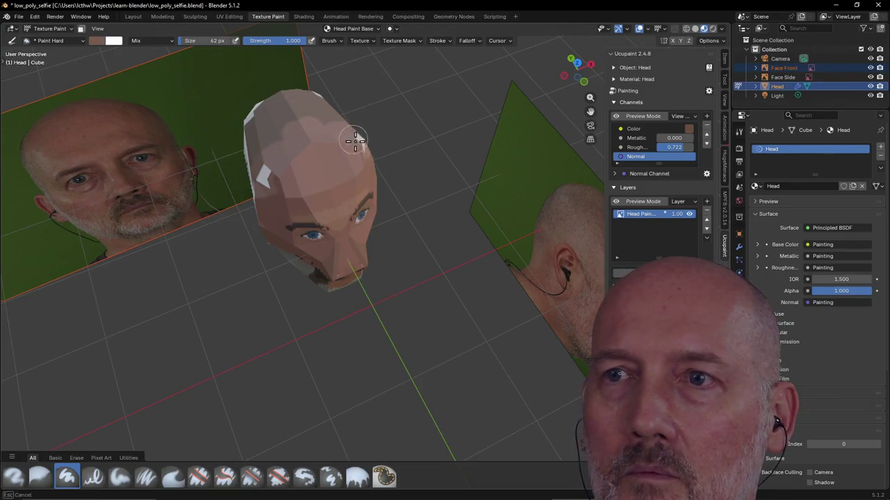
mouse_move(286, 179)
middle_down()
mouse_move(239, 203)
mouse_move(308, 148)
mouse_move(311, 170)
mouse_move(290, 146)
middle_up()
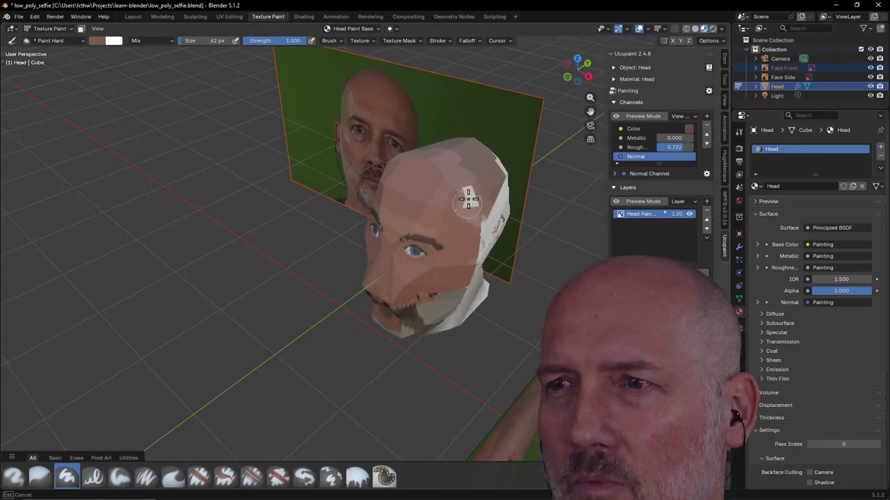
Orbit and zoom the view around to the back side of the head.
middle_drag(432, 243, 452, 202)
mouse_move(535, 173)
middle_down()
mouse_move(250, 259)
mouse_move(206, 180)
middle_up()
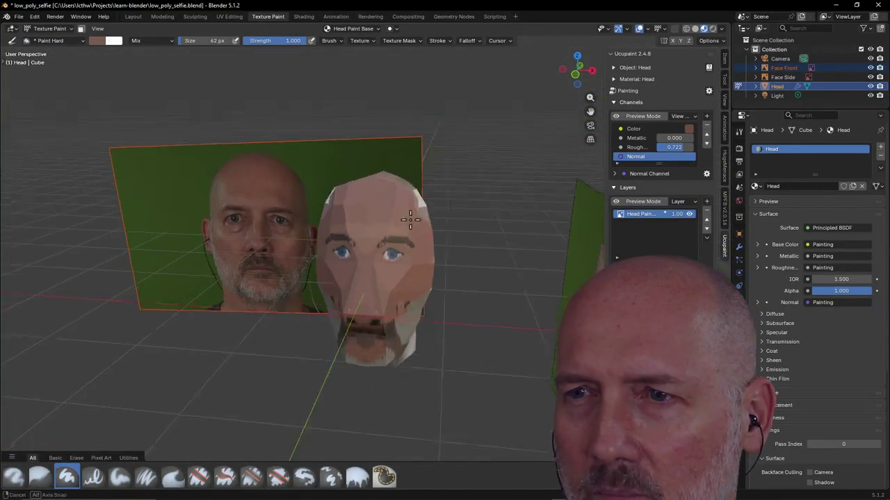
middle_drag(207, 180, 360, 232)
scroll(360, 231, up, 4)
middle_drag(487, 268, 502, 251)
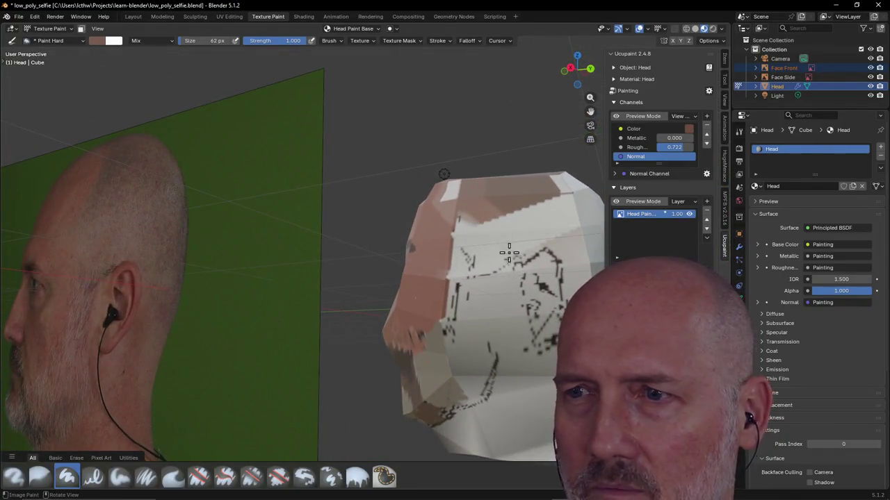
scroll(514, 257, down, 1)
scroll(514, 264, down, 2)
scroll(494, 269, down, 2)
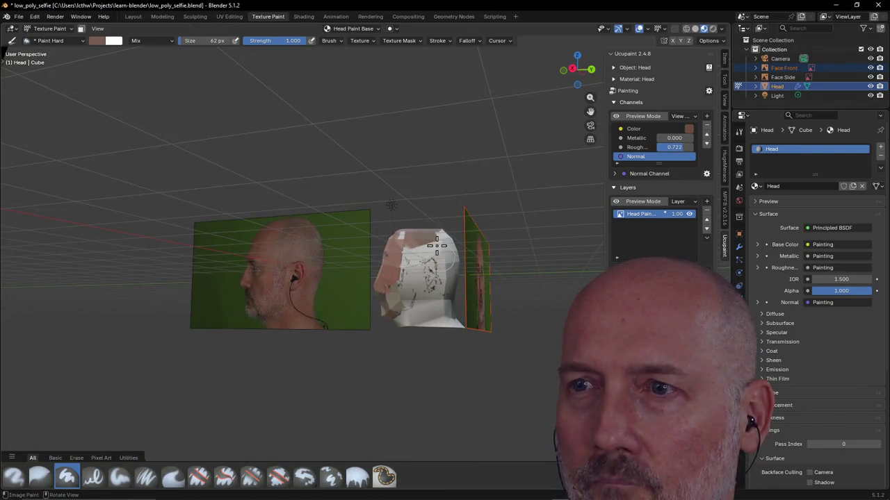
Eyedrop a skin tone from the head for the brush.
click(101, 40)
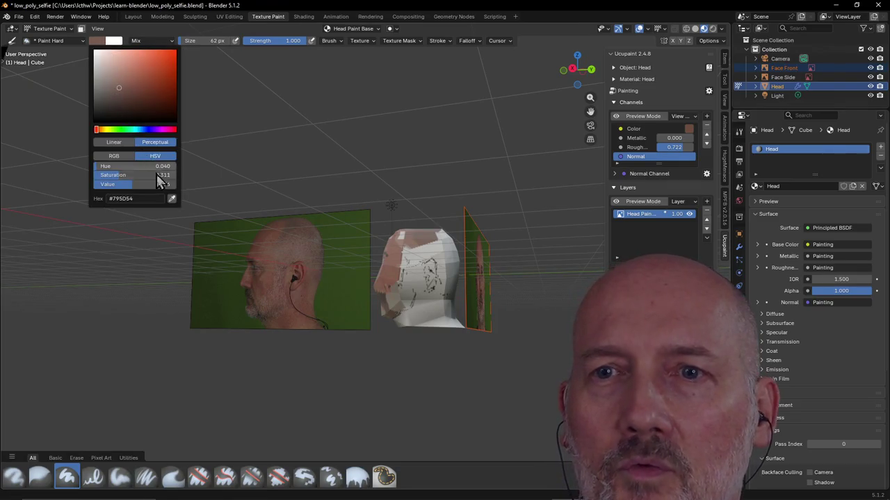
click(172, 198)
click(299, 231)
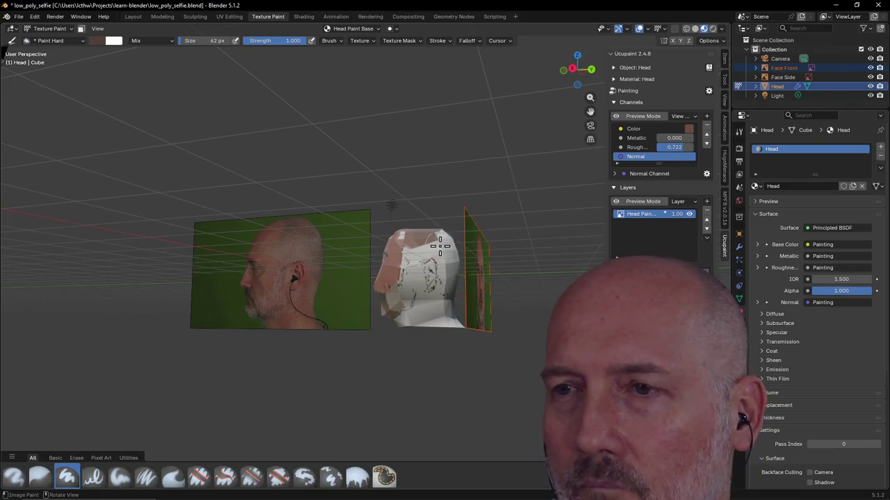
scroll(443, 252, up, 2)
scroll(460, 252, up, 2)
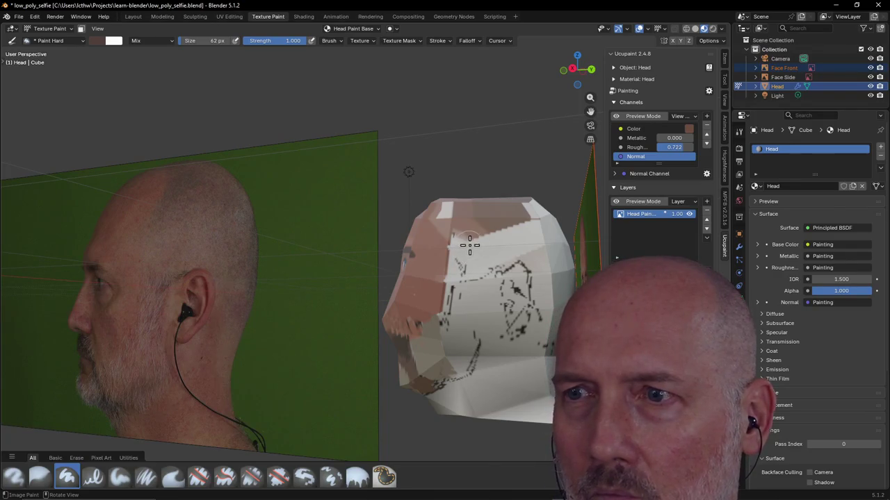
Paint skin tone over the head's upper side, undoing a stray stroke down the right side.
mouse_move(481, 235)
mouse_down()
mouse_move(533, 234)
mouse_move(526, 255)
mouse_move(530, 214)
mouse_up()
drag(543, 250, 551, 282)
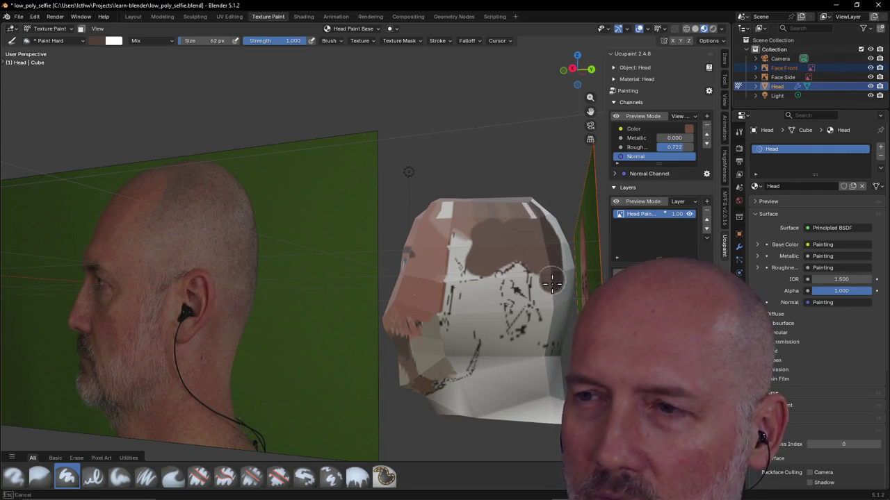
key(ctrl+z)
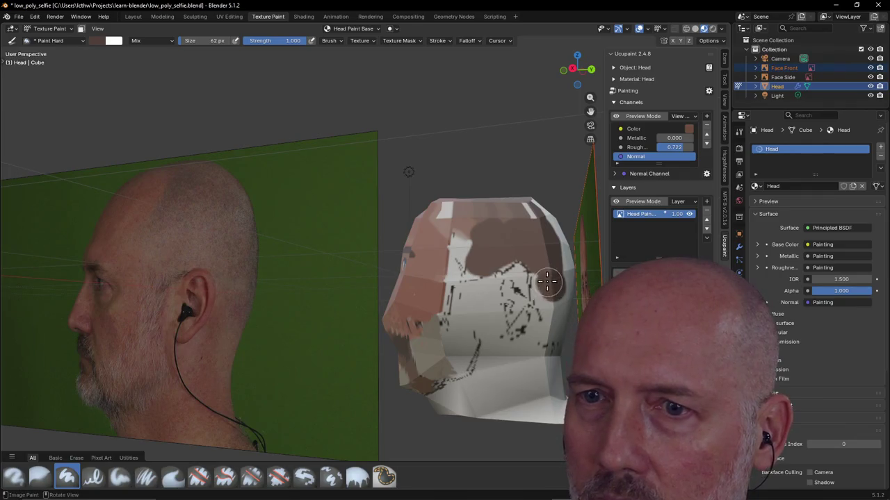
click(547, 282)
mouse_move(572, 313)
mouse_down()
mouse_move(550, 282)
mouse_move(550, 336)
mouse_up()
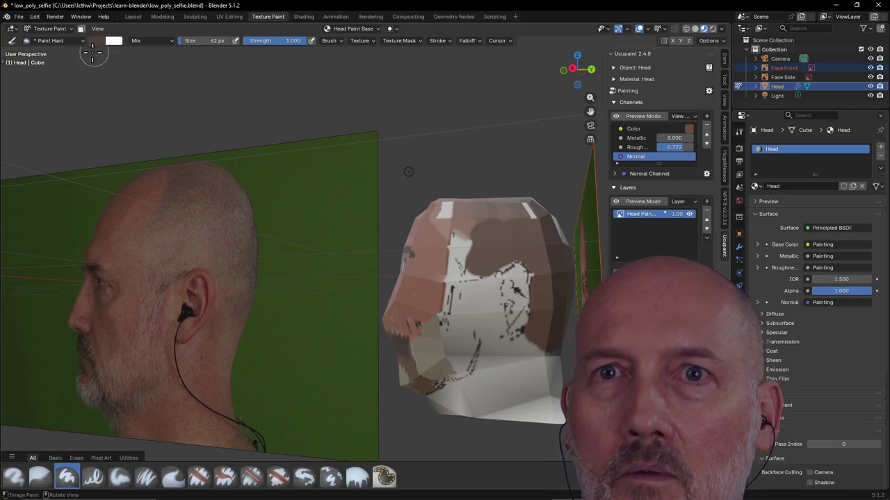
click(98, 40)
click(173, 201)
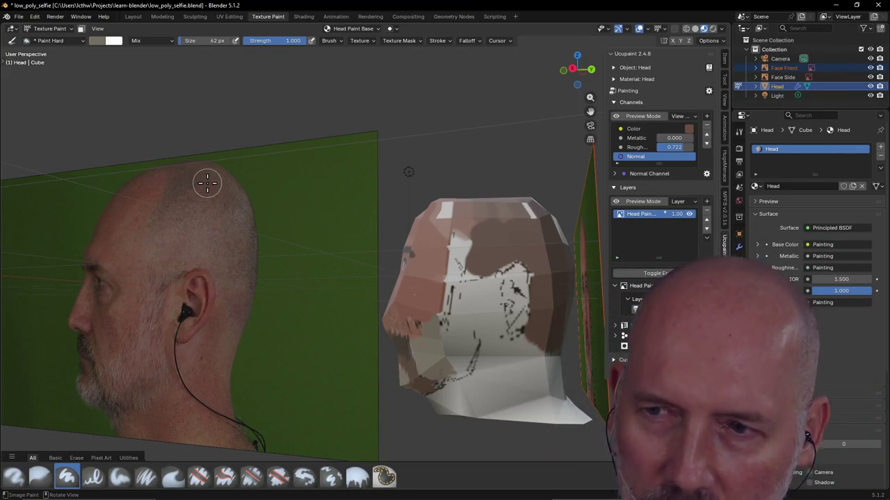
Sample the beard's brown from the photo and paint dark shading along the jaw.
click(95, 40)
click(172, 200)
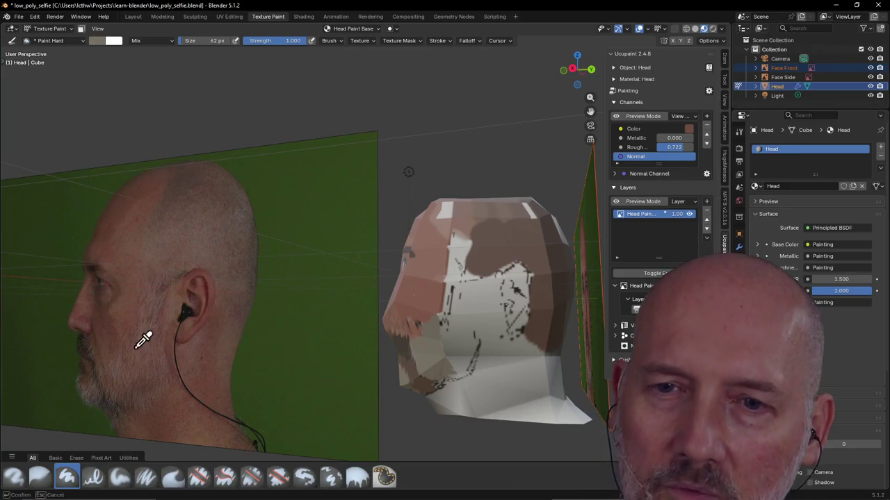
click(143, 391)
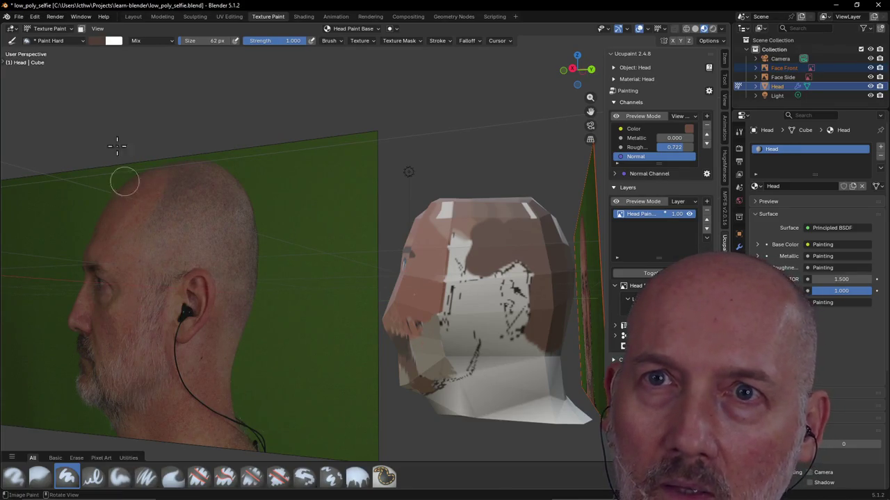
click(97, 42)
click(172, 200)
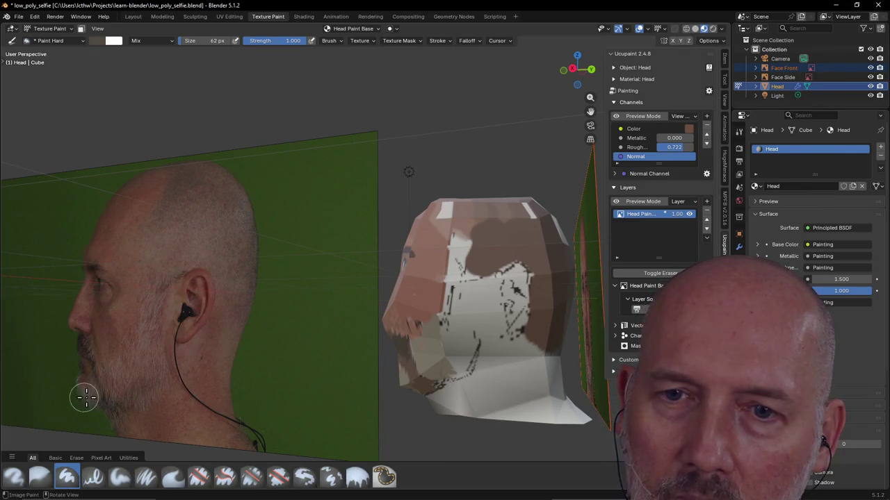
drag(469, 363, 450, 371)
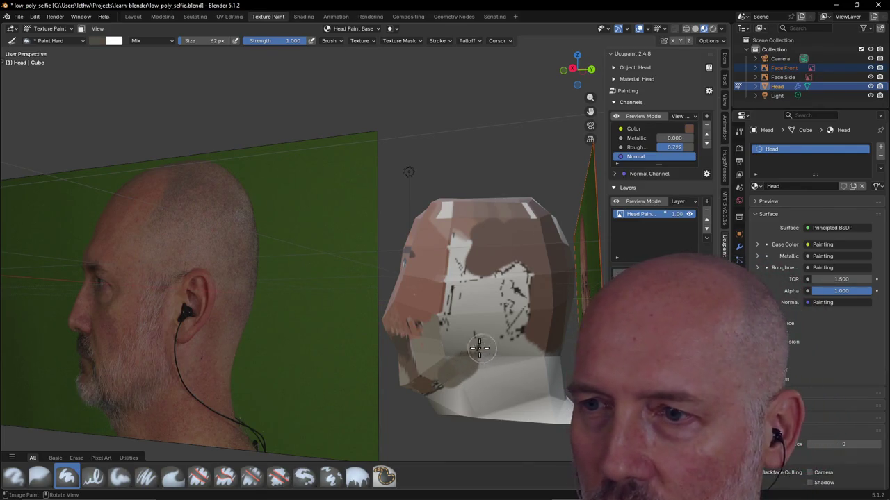
mouse_move(458, 341)
mouse_down()
mouse_move(465, 358)
mouse_move(448, 377)
mouse_move(474, 375)
mouse_up()
mouse_move(423, 387)
mouse_down()
mouse_move(440, 371)
mouse_move(482, 361)
mouse_move(475, 355)
mouse_up()
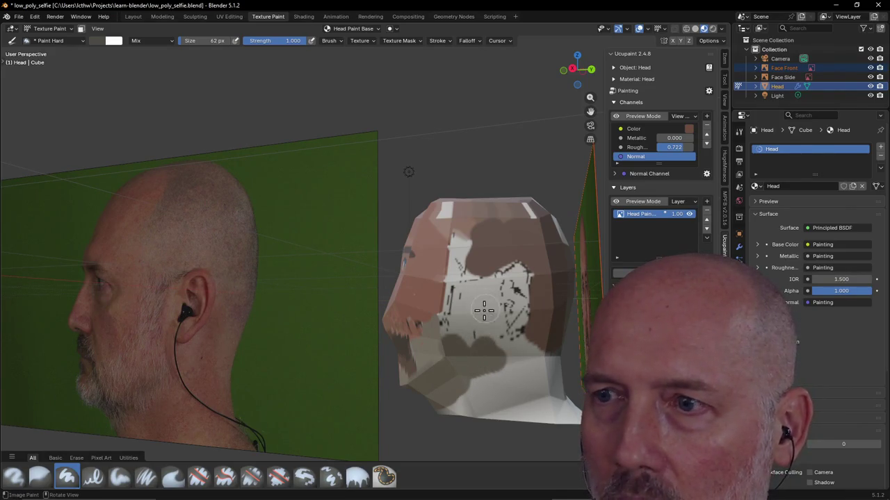
Sample a skin tone from the side photo and paint over the white patch and the top of the head.
click(111, 40)
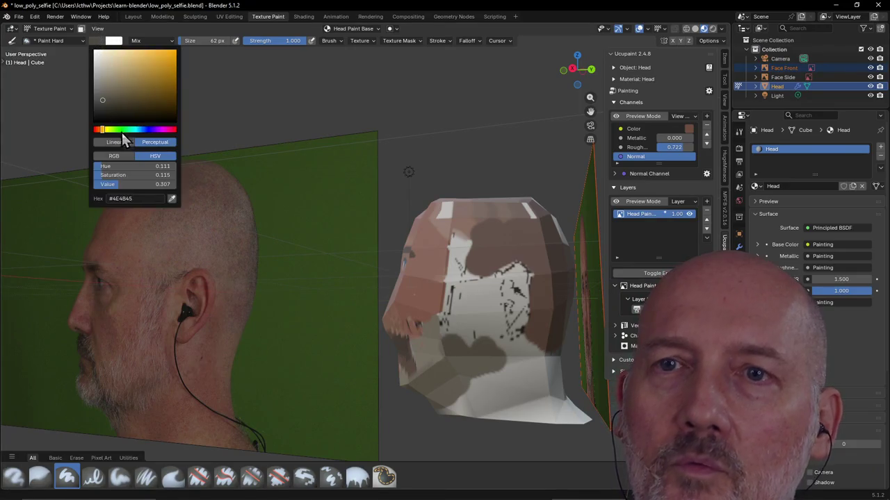
click(172, 198)
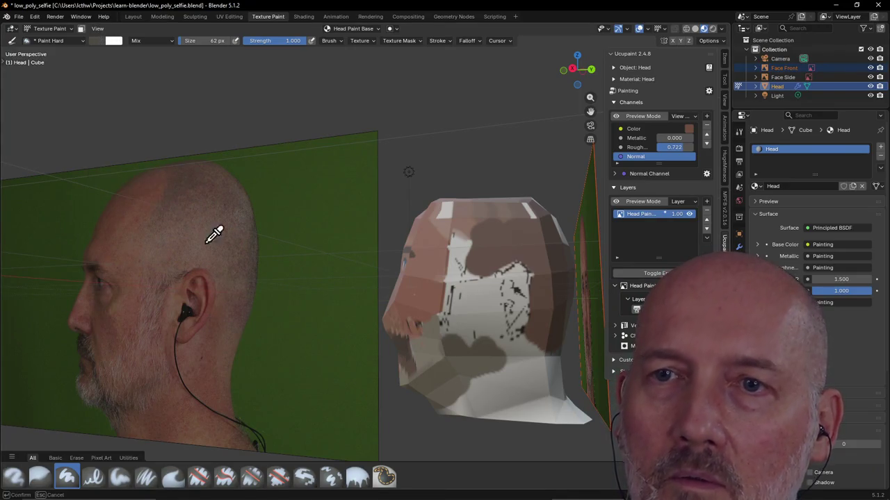
click(142, 331)
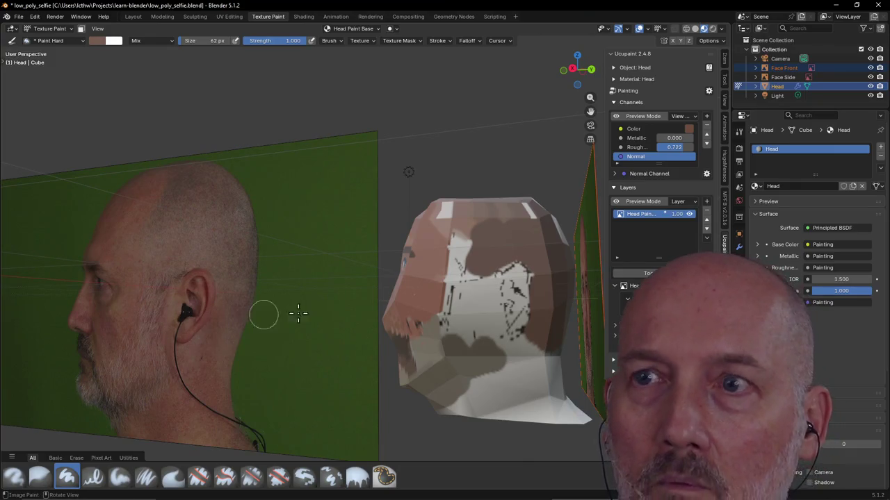
mouse_move(485, 271)
mouse_down()
mouse_move(477, 327)
mouse_move(453, 317)
mouse_up()
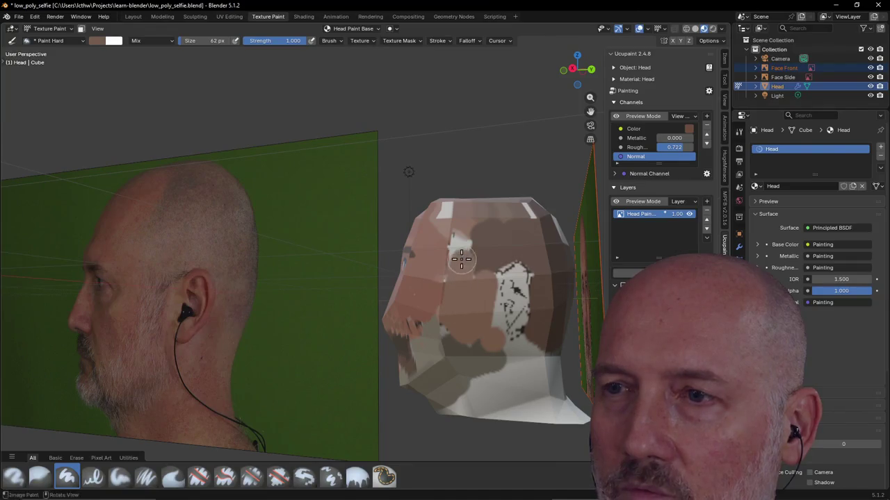
drag(471, 295, 461, 314)
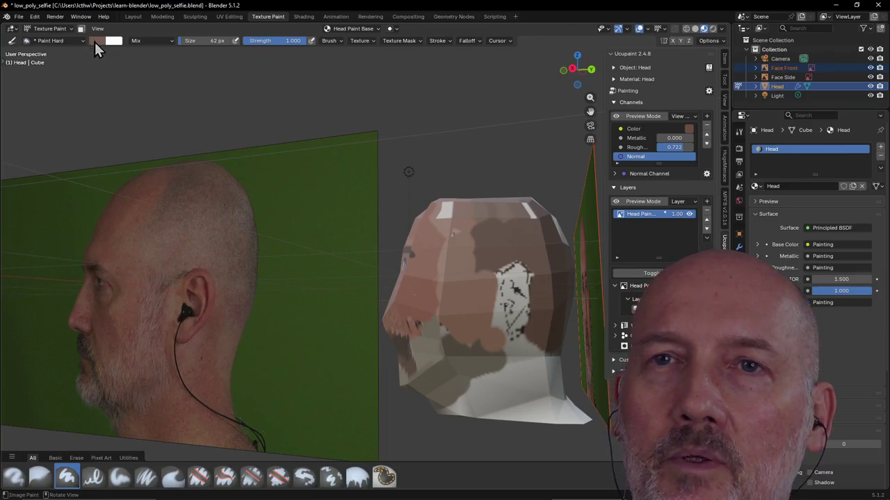
click(97, 40)
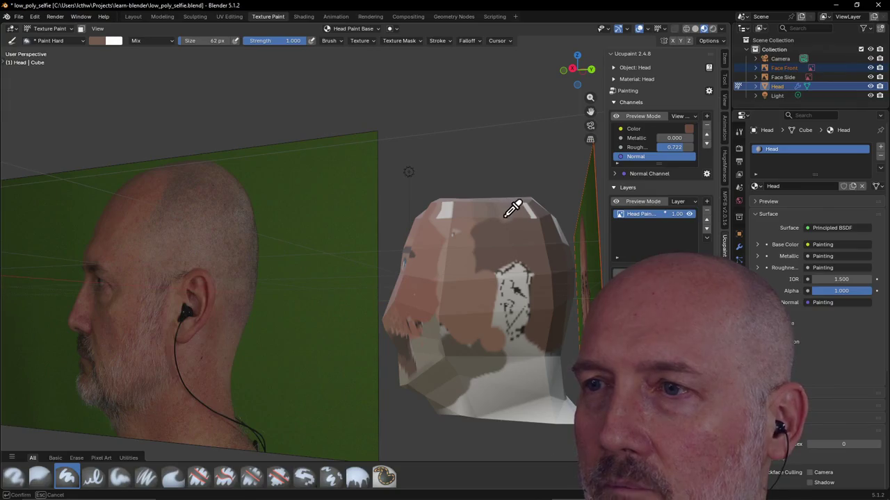
mouse_move(488, 236)
mouse_down()
mouse_move(484, 246)
mouse_move(519, 239)
mouse_up()
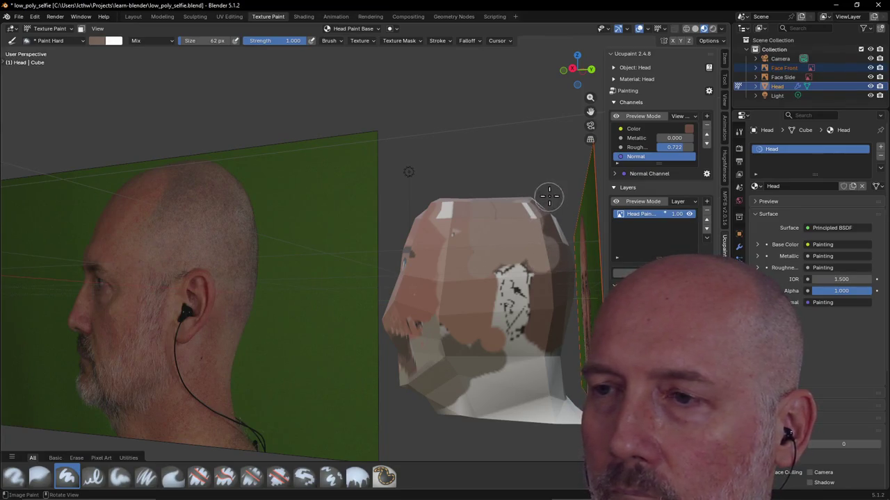
scroll(523, 288, down, 2)
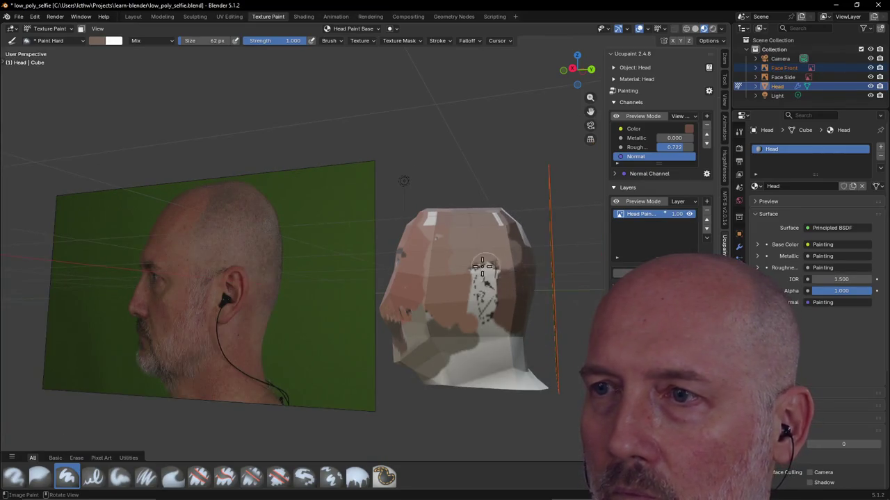
Orbit around the head to inspect the paint, ending on its back.
scroll(486, 271, up, 6)
scroll(484, 254, down, 10)
scroll(447, 252, up, 3)
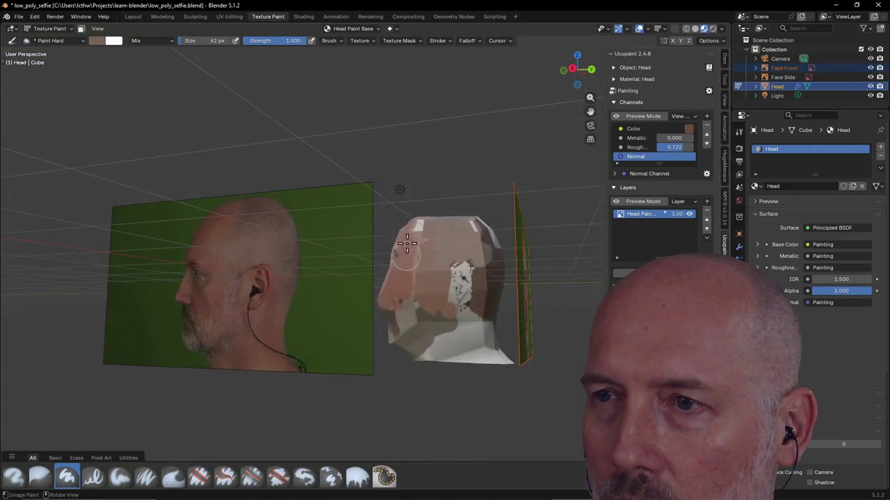
mouse_move(446, 252)
middle_down()
mouse_move(405, 242)
mouse_move(347, 290)
mouse_move(341, 363)
middle_up()
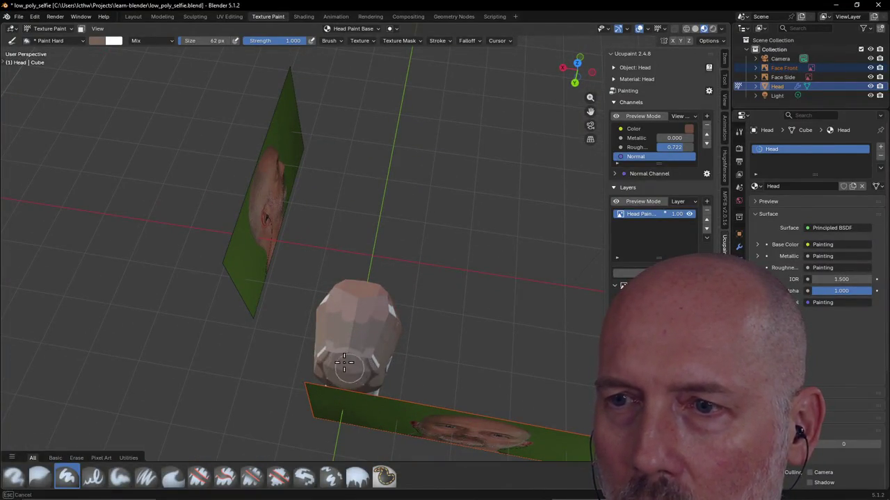
middle_drag(362, 357, 245, 287)
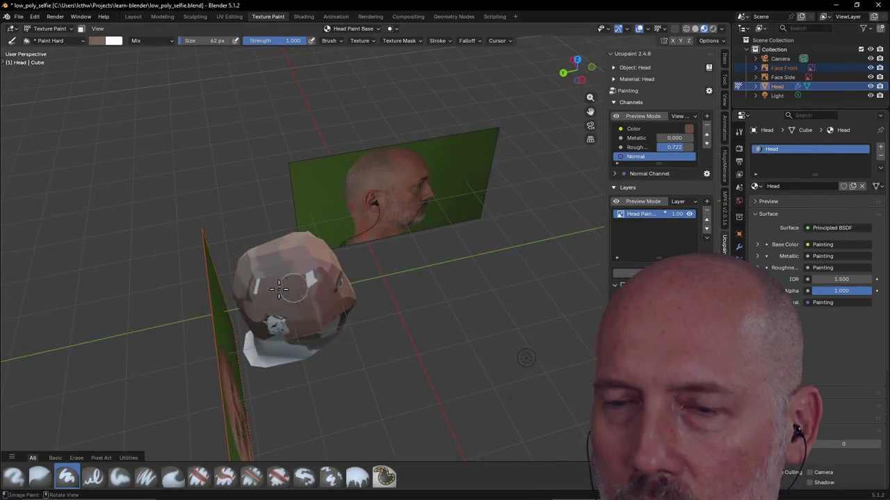
middle_drag(255, 320, 460, 337)
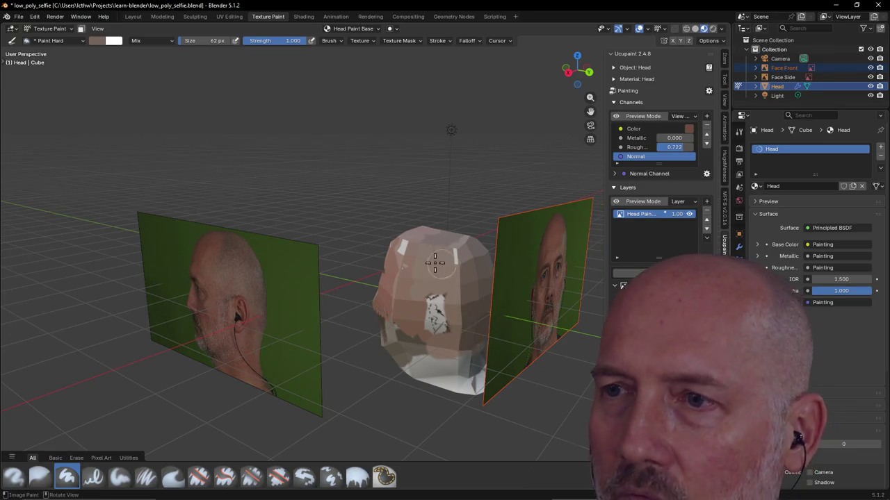
middle_drag(427, 254, 457, 285)
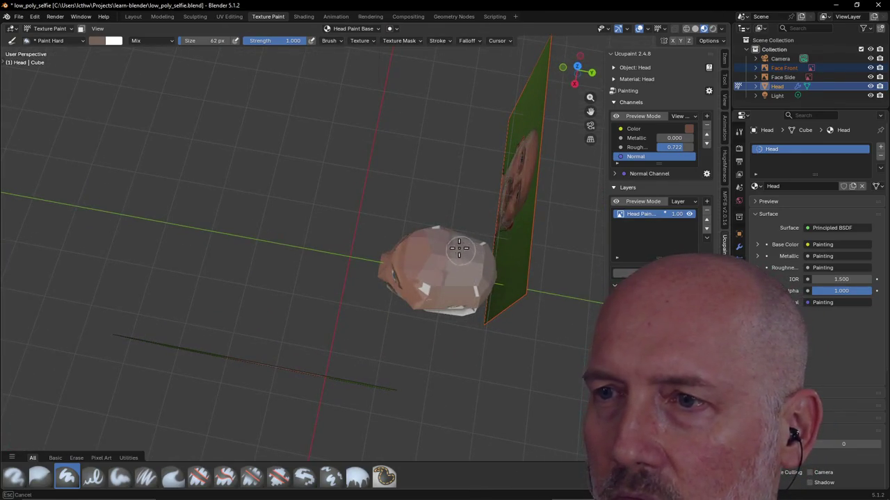
middle_drag(472, 280, 575, 208)
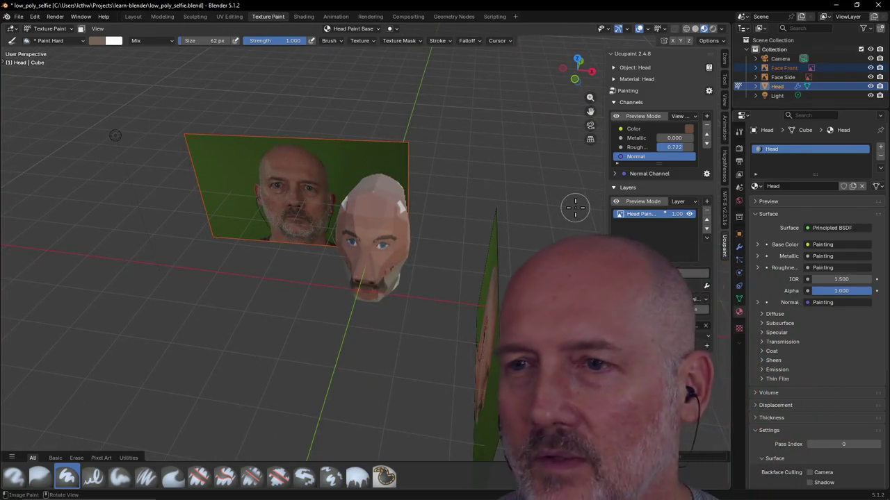
mouse_move(574, 208)
middle_down()
mouse_move(330, 214)
mouse_move(314, 262)
mouse_move(294, 260)
mouse_move(264, 213)
mouse_move(366, 188)
mouse_move(382, 194)
mouse_move(337, 266)
middle_up()
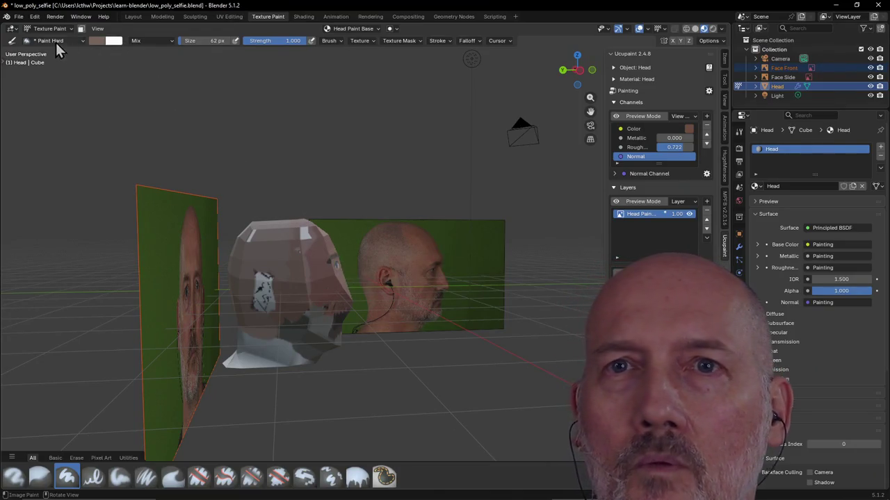
Eyedrop a skin tone and paint the white neck area brown.
click(99, 43)
click(173, 197)
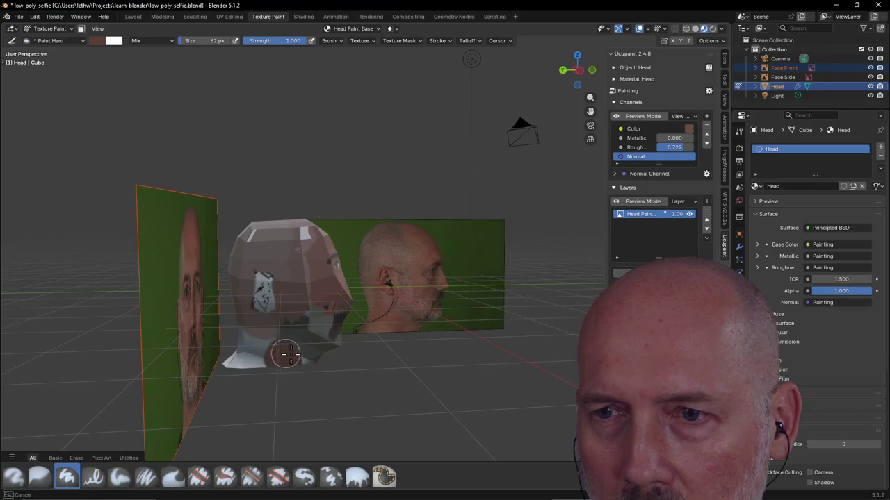
drag(265, 358, 256, 354)
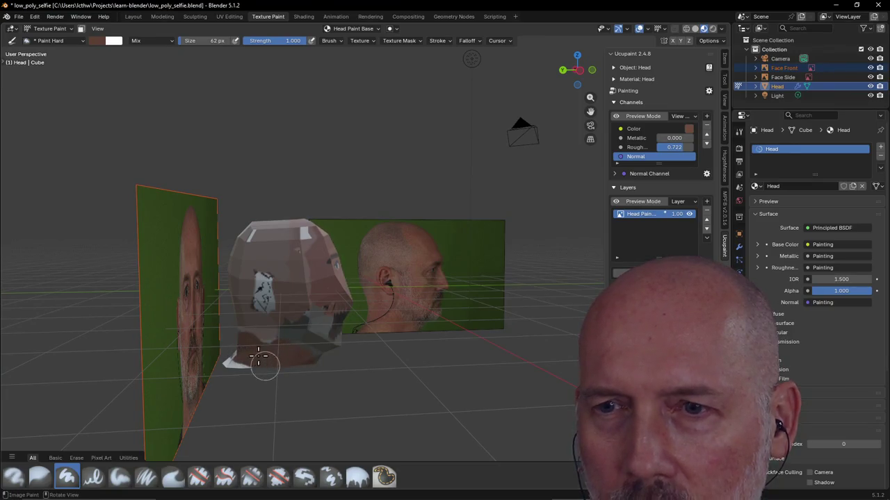
mouse_move(273, 349)
middle_down()
mouse_move(232, 361)
mouse_move(328, 298)
mouse_move(294, 302)
mouse_move(333, 265)
mouse_move(290, 260)
mouse_move(331, 266)
mouse_move(408, 255)
mouse_move(435, 237)
mouse_move(195, 116)
middle_up()
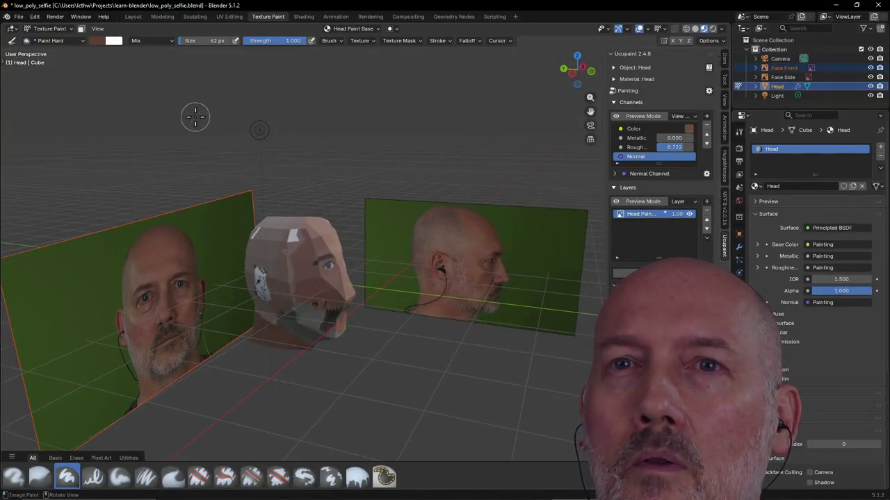
Sample another skin tone, zoom in on the painted face, and select the Blur brush.
click(96, 41)
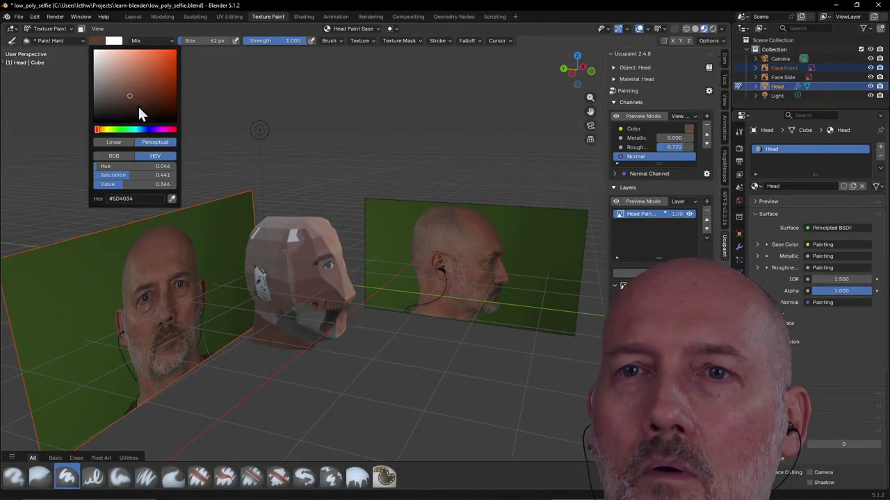
click(171, 199)
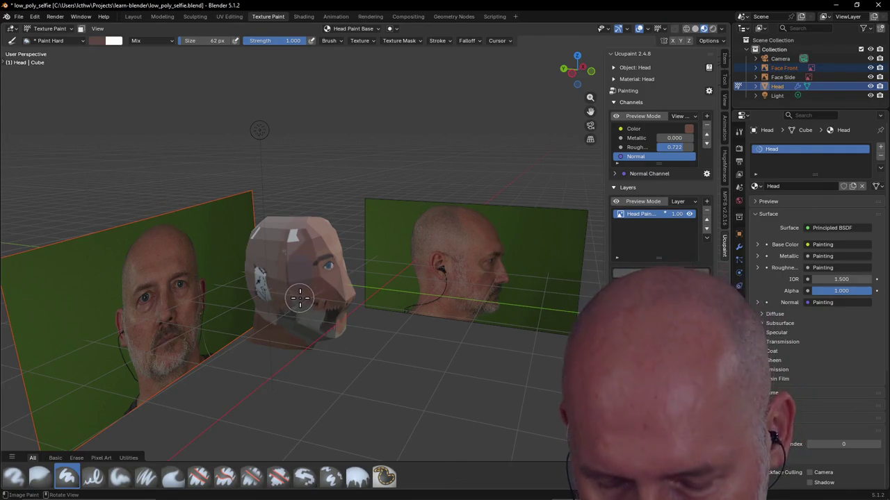
key(ctrl)
middle_drag(394, 276, 401, 253)
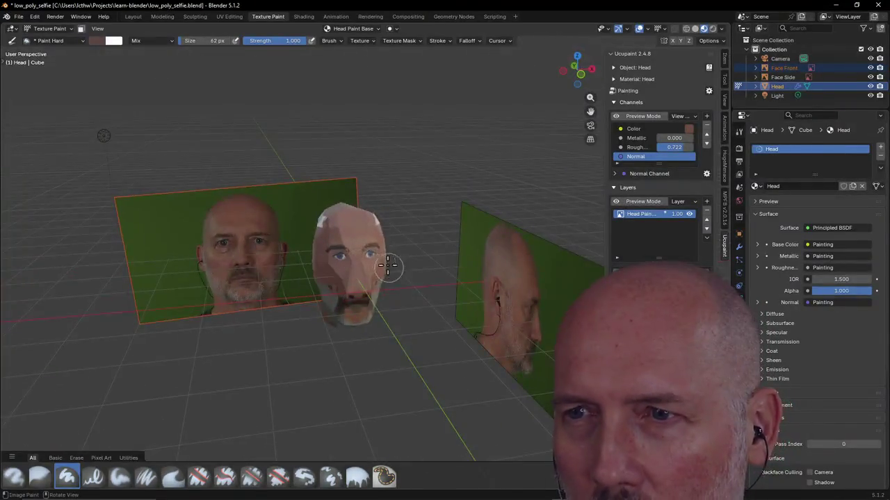
scroll(401, 252, up, 1)
scroll(404, 253, up, 3)
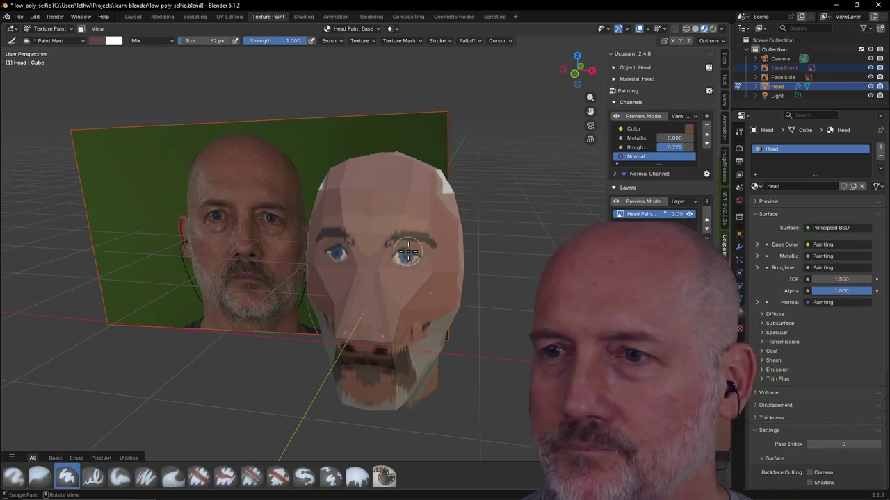
mouse_move(410, 228)
middle_down()
mouse_move(520, 225)
mouse_move(384, 270)
mouse_move(417, 268)
middle_up()
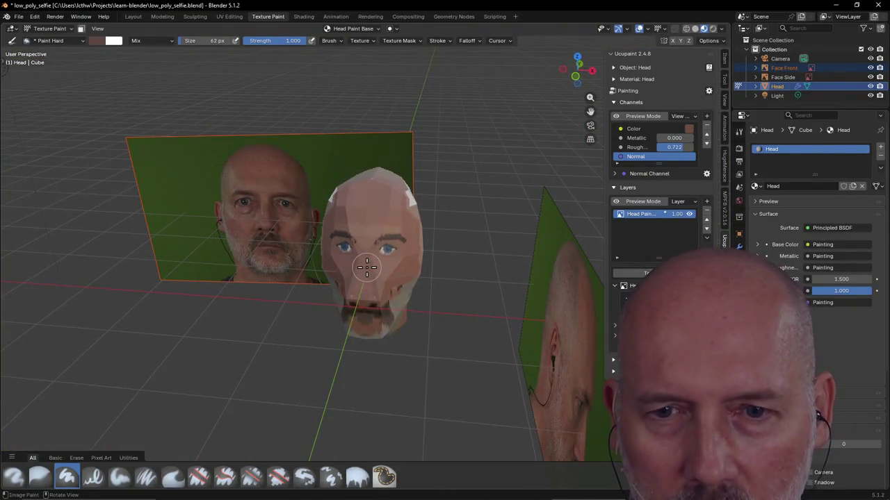
click(47, 472)
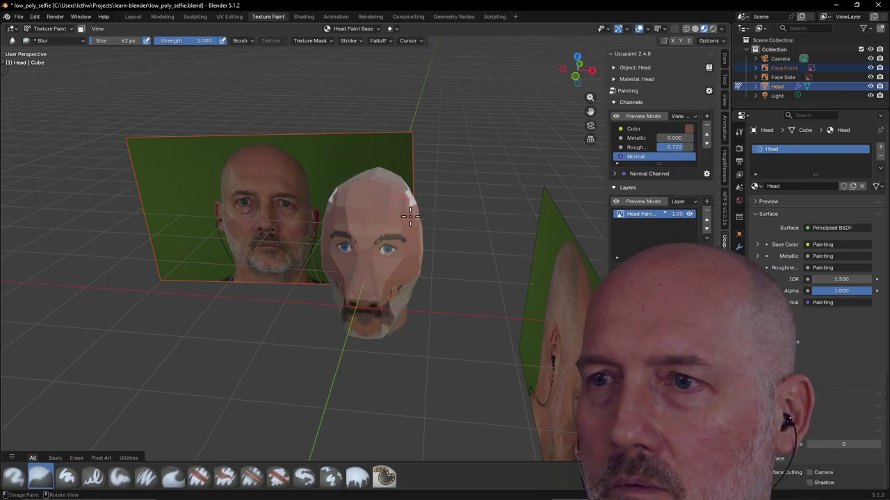
Blur the colour seams on the head's side, temple and jaw.
middle_drag(430, 251, 437, 247)
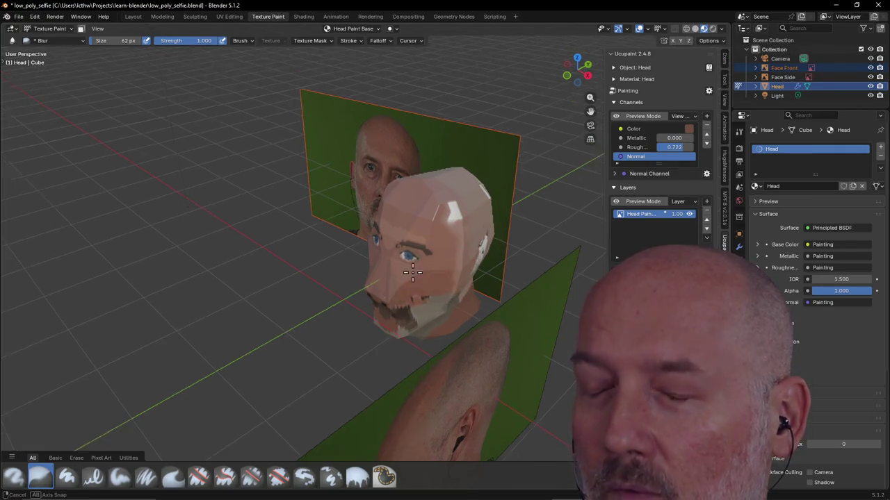
middle_drag(426, 273, 269, 298)
scroll(269, 299, up, 2)
mouse_move(269, 299)
mouse_down()
mouse_move(251, 268)
mouse_move(271, 310)
mouse_up()
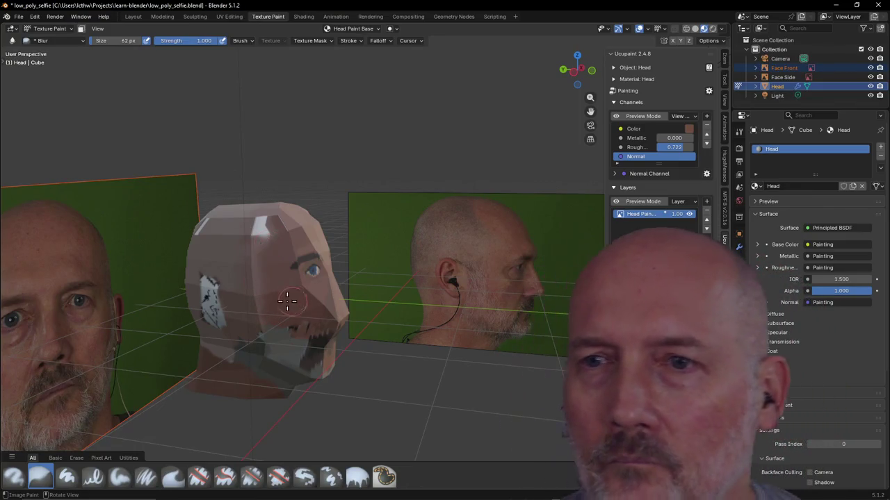
drag(288, 301, 257, 239)
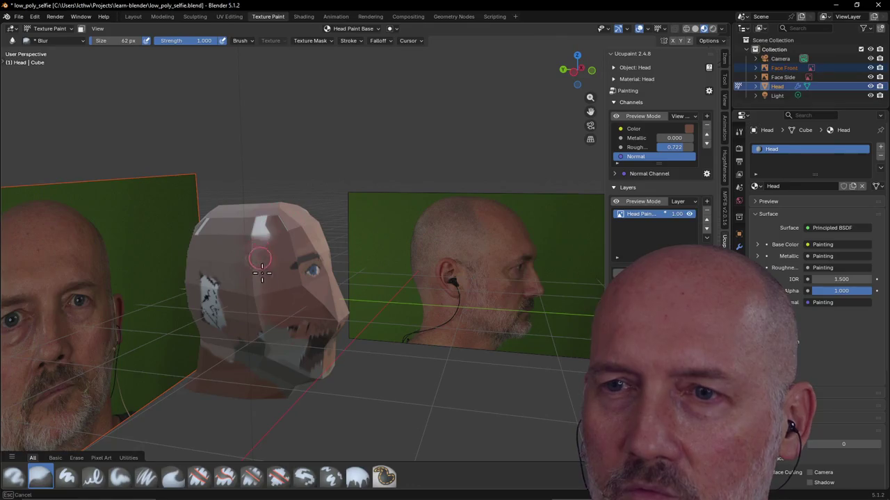
drag(233, 271, 237, 355)
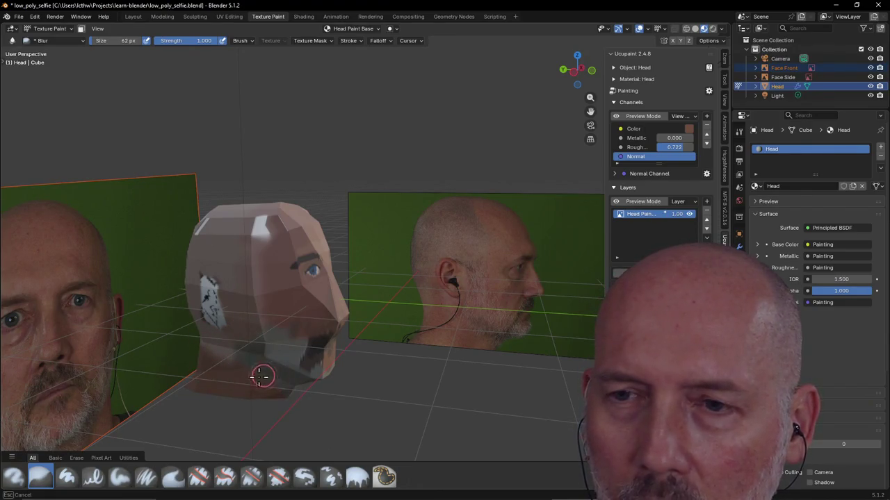
middle_drag(224, 327, 242, 257)
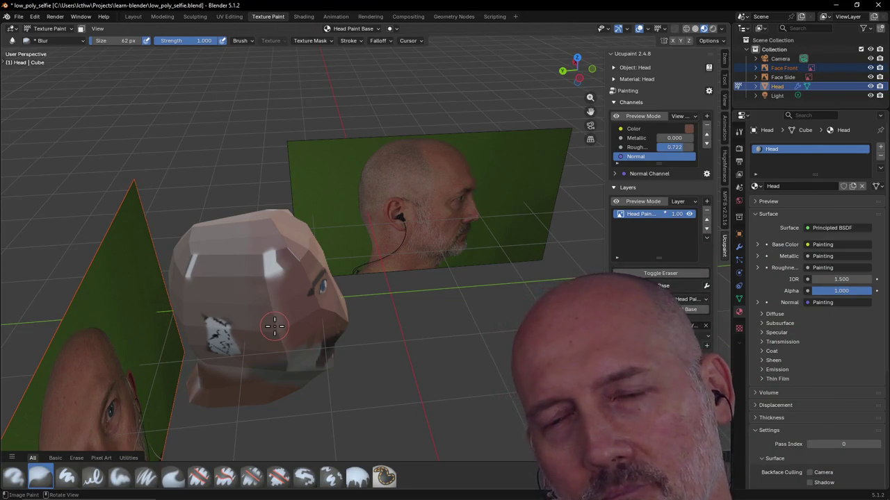
middle_drag(274, 326, 290, 272)
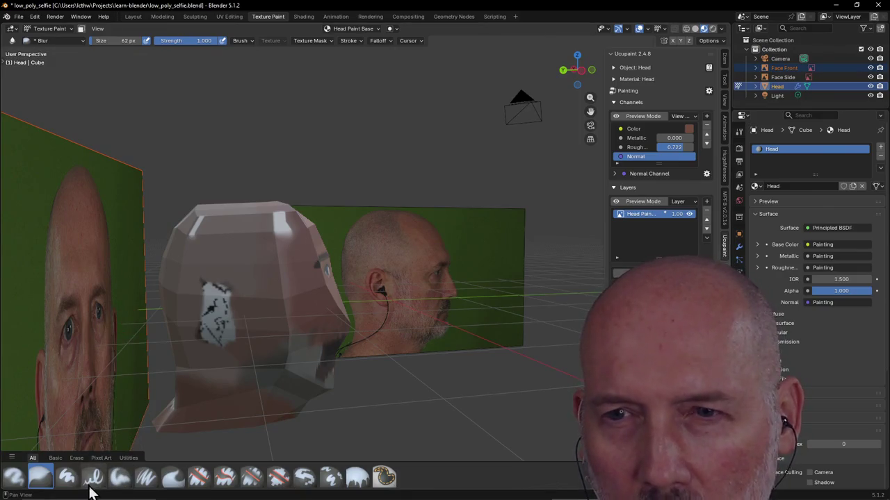
Switch back to the hard paint brush and set its size to 16 px.
click(67, 476)
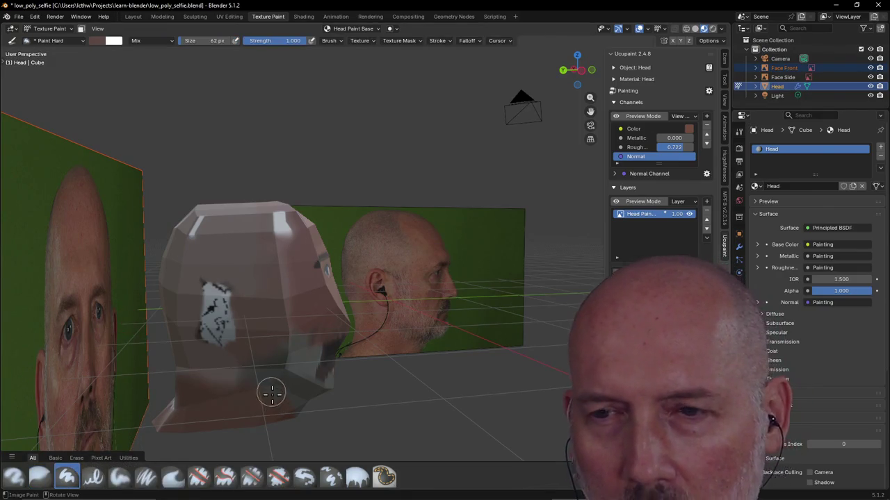
scroll(380, 291, up, 2)
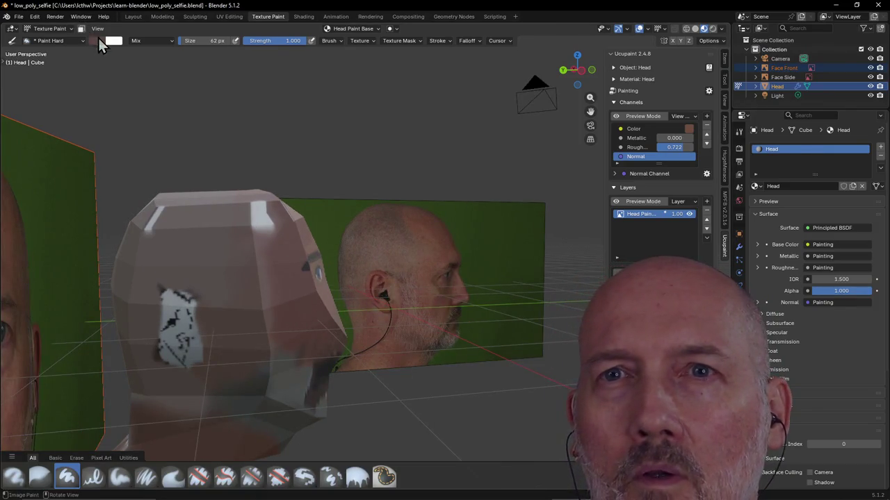
click(97, 41)
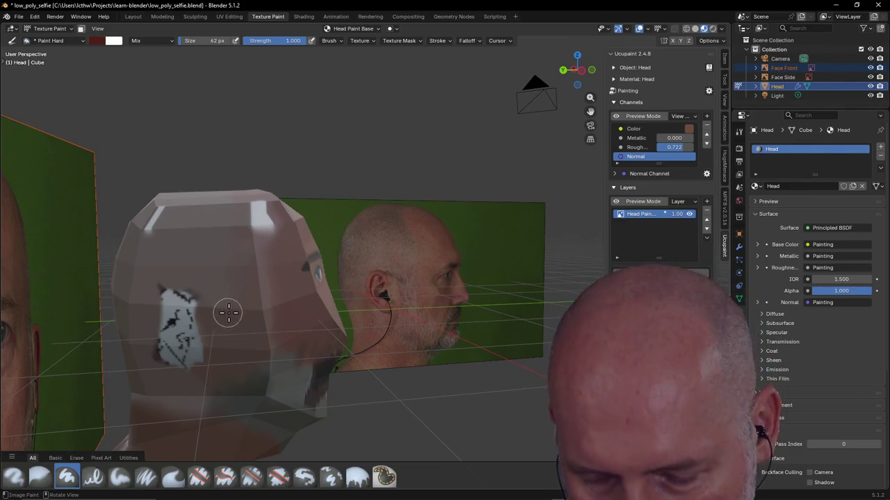
key(f)
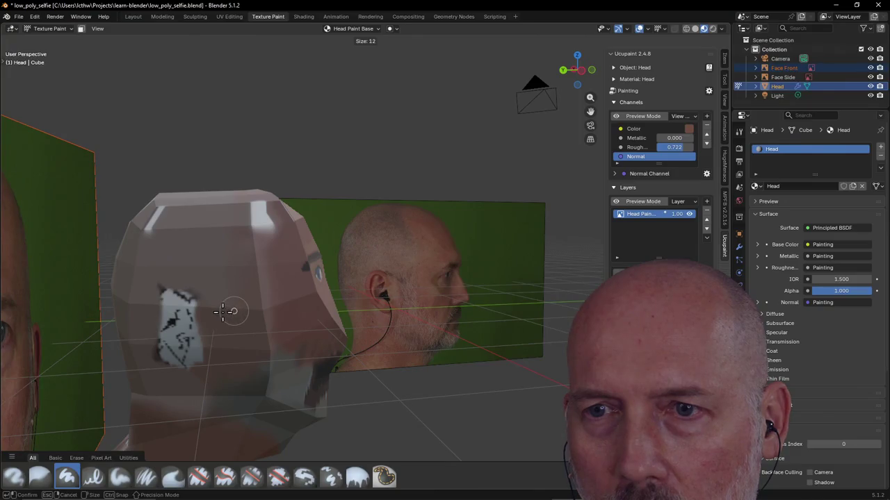
click(223, 312)
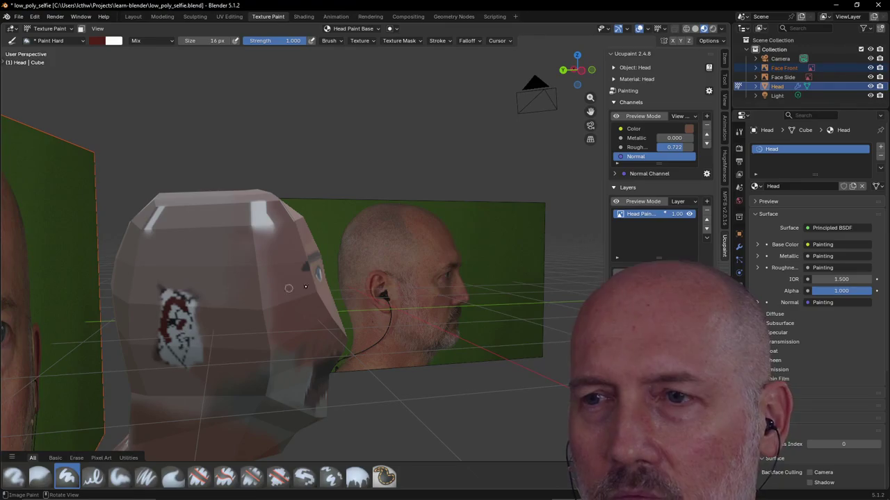
Sample brown from the side photo and paint strokes over the ear patch.
click(97, 40)
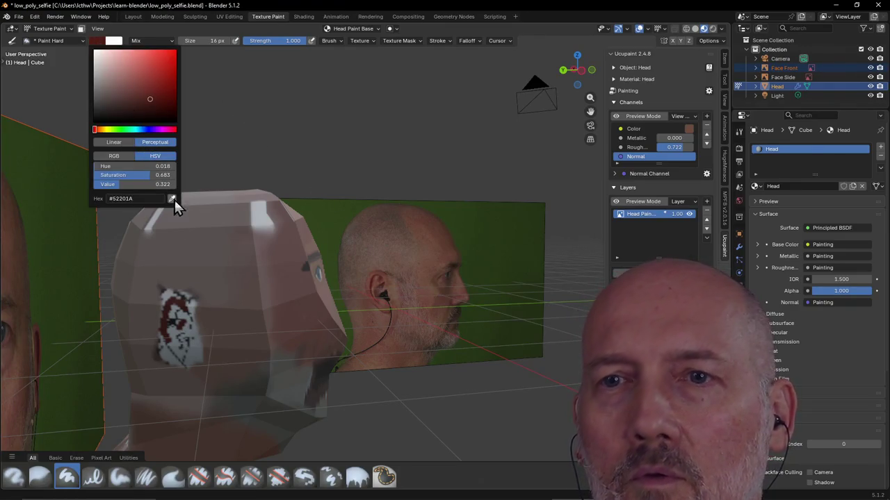
drag(172, 199, 391, 264)
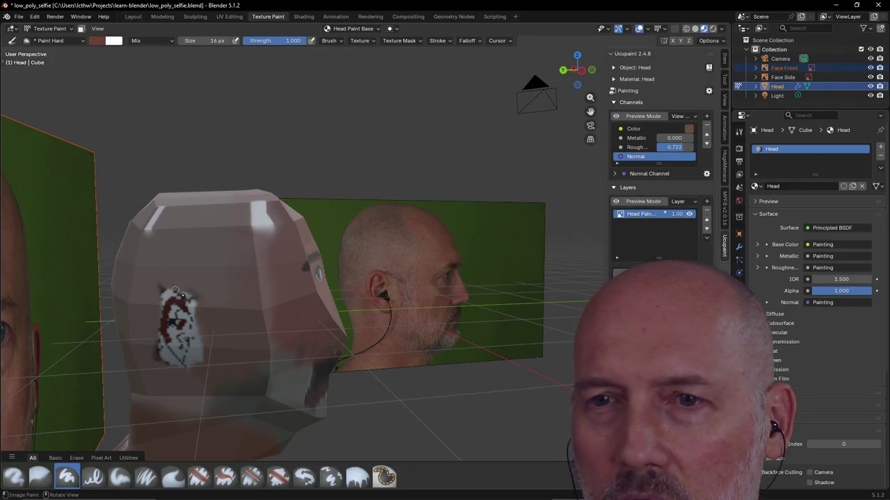
click(188, 300)
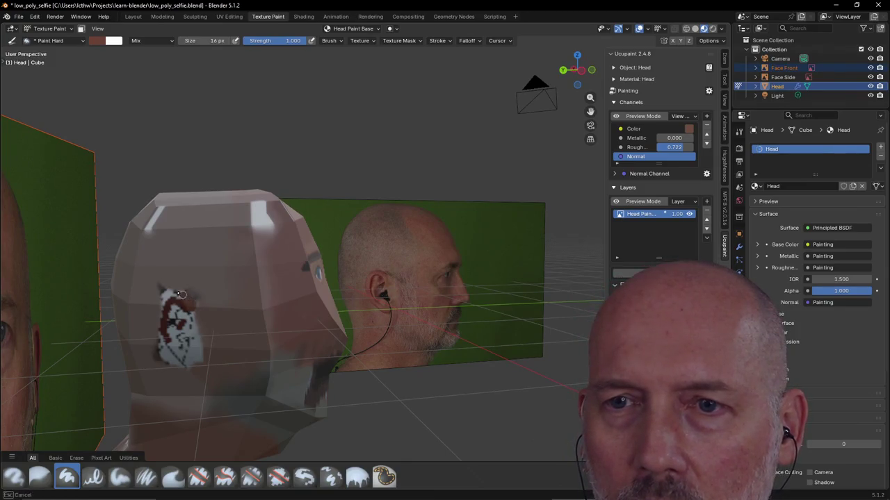
drag(168, 292, 163, 298)
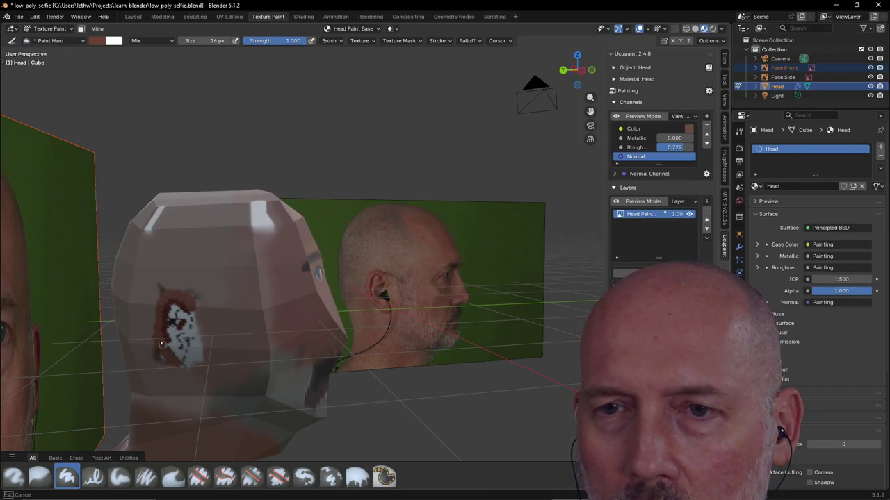
drag(180, 364, 185, 361)
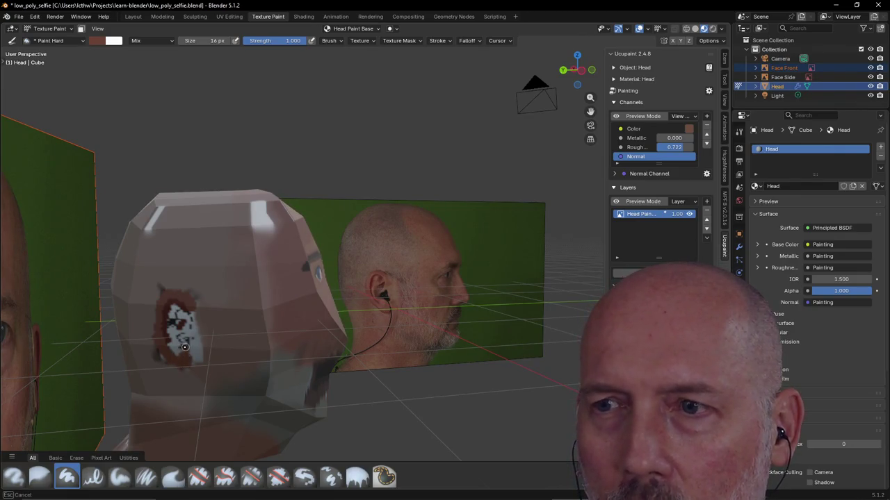
drag(185, 343, 187, 342)
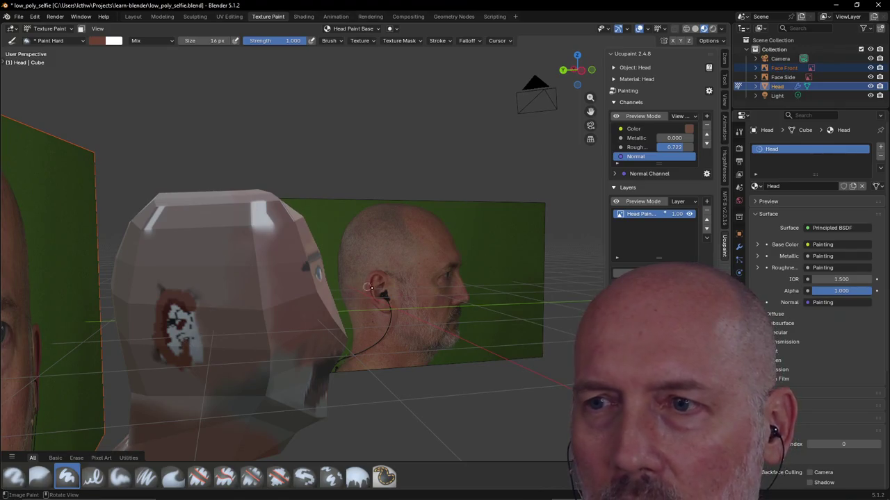
click(97, 40)
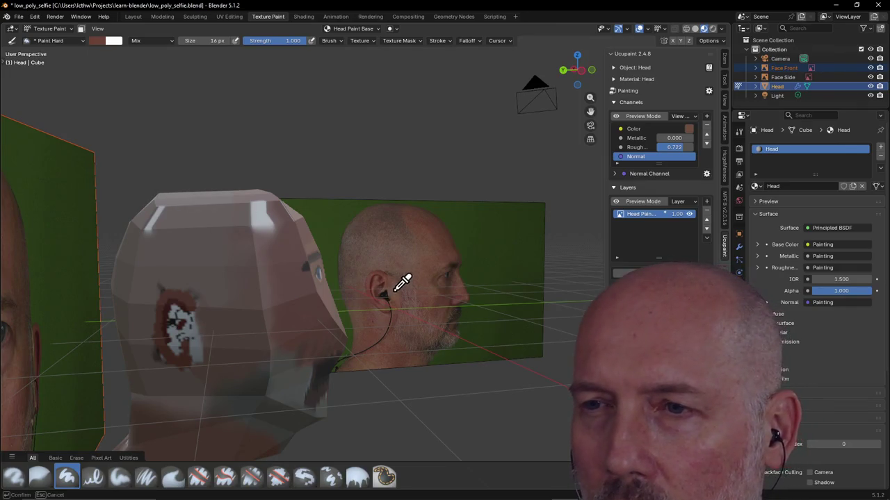
drag(197, 346, 194, 318)
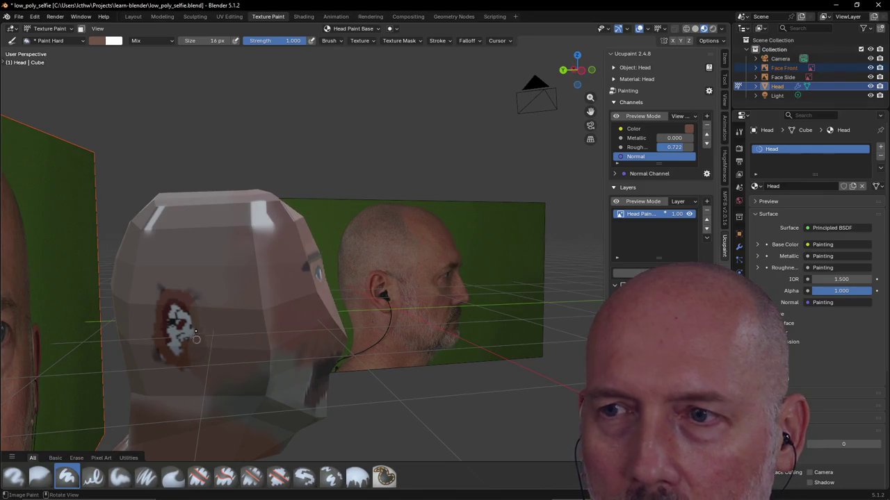
drag(186, 331, 181, 334)
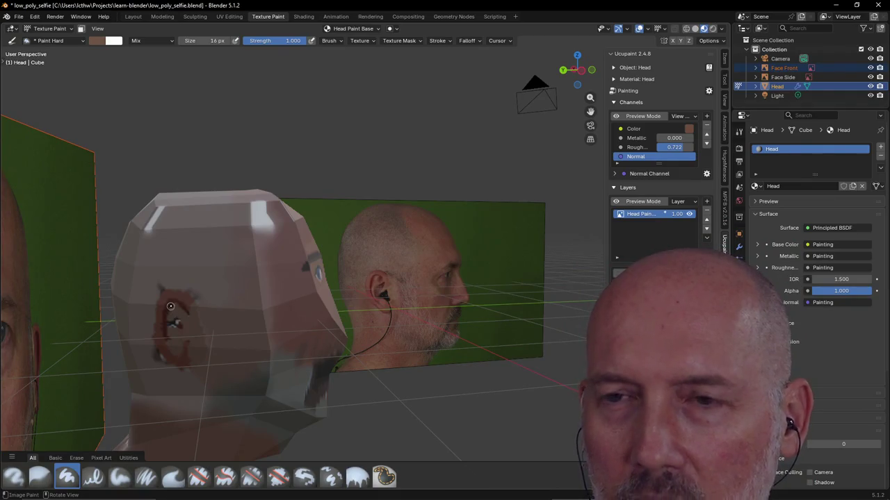
click(100, 43)
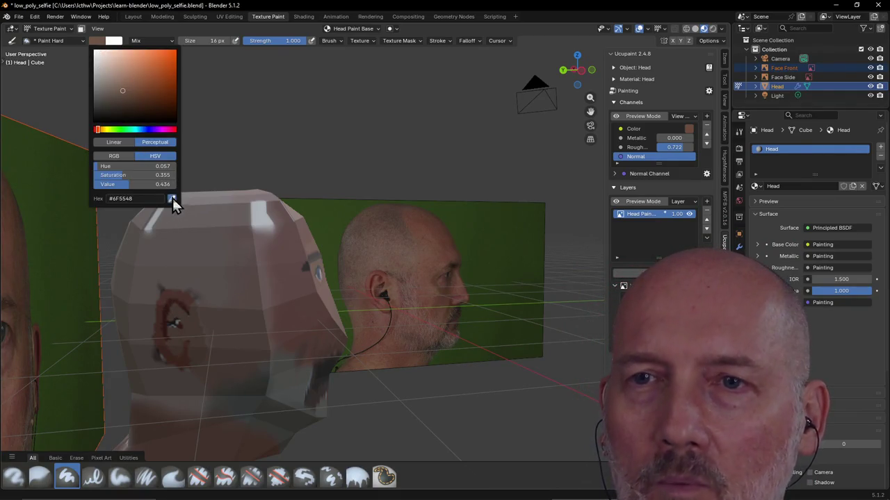
Pick a dark red-brown from the head, then a dark brown, and save the file.
click(171, 197)
mouse_move(173, 317)
mouse_down()
mouse_move(163, 321)
mouse_move(180, 330)
mouse_up()
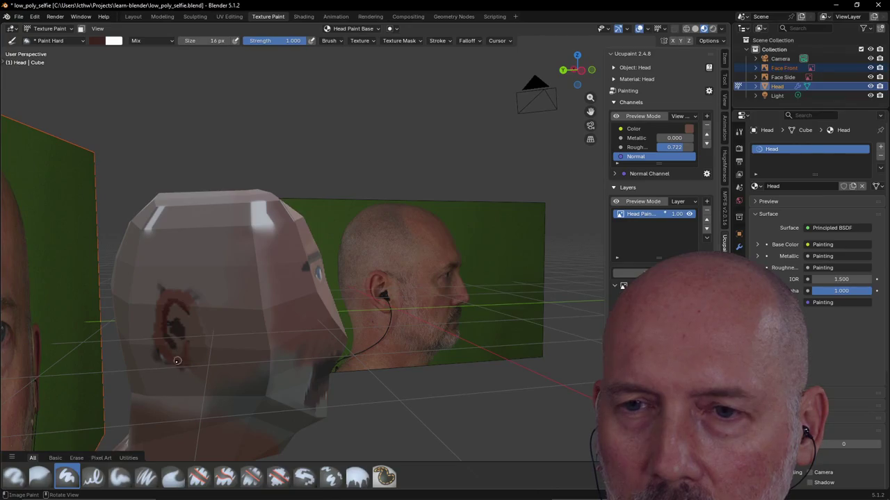
click(96, 40)
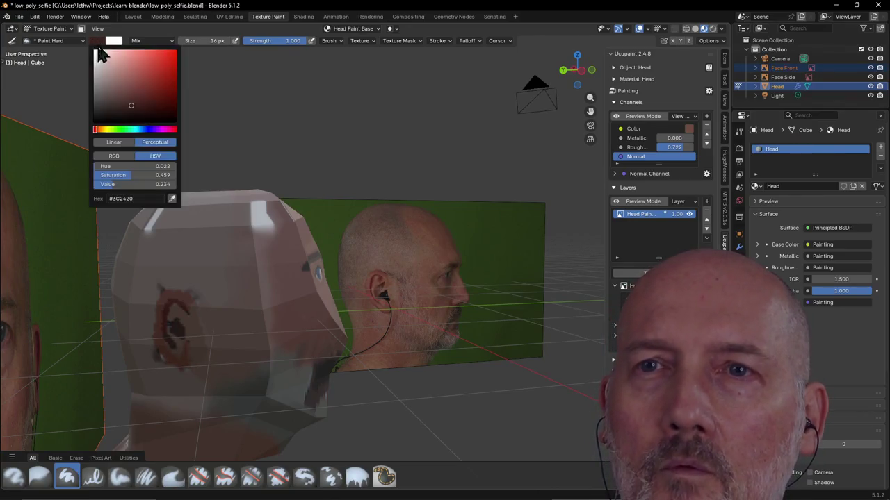
click(172, 209)
click(160, 302)
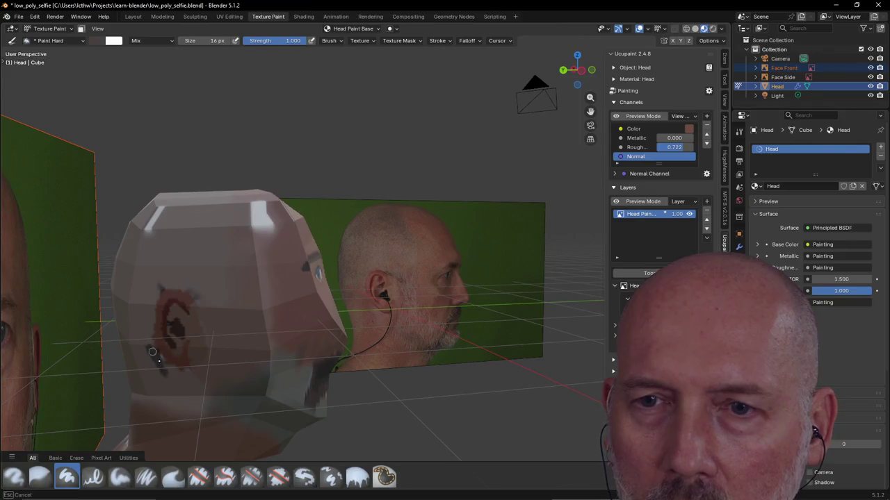
key(ctrl+s)
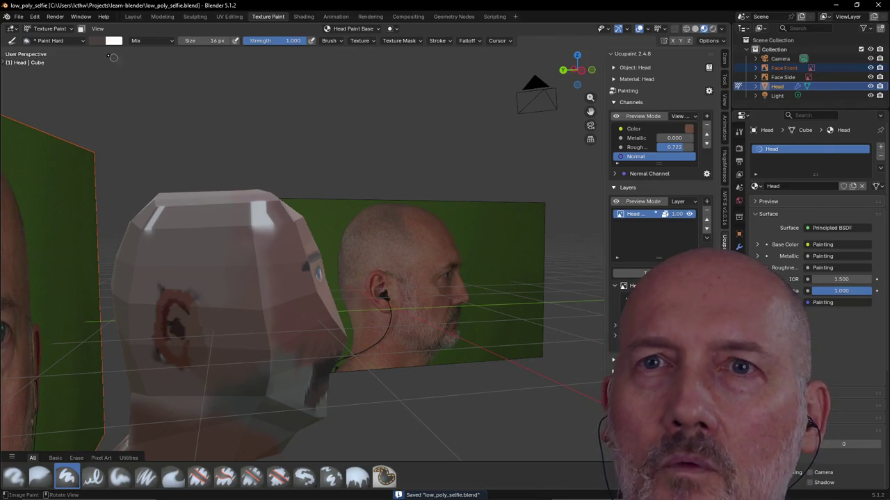
Sample the ear colour and a medium brown from the side photo.
click(108, 41)
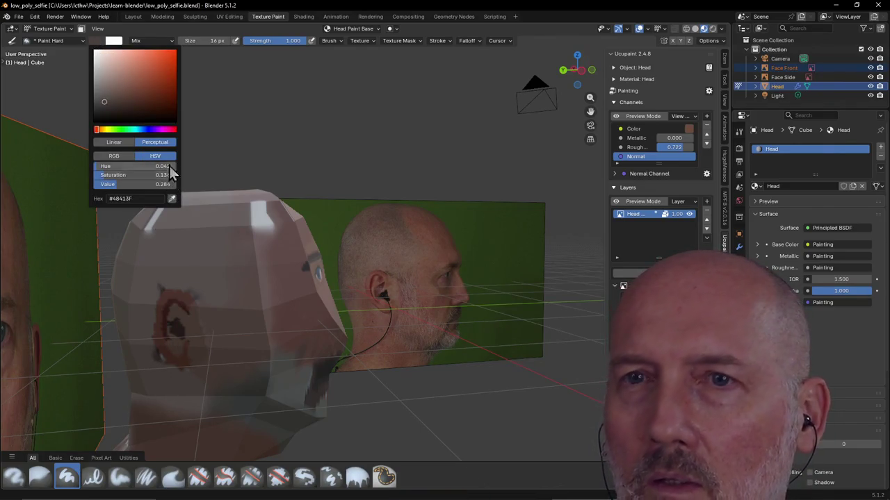
click(173, 200)
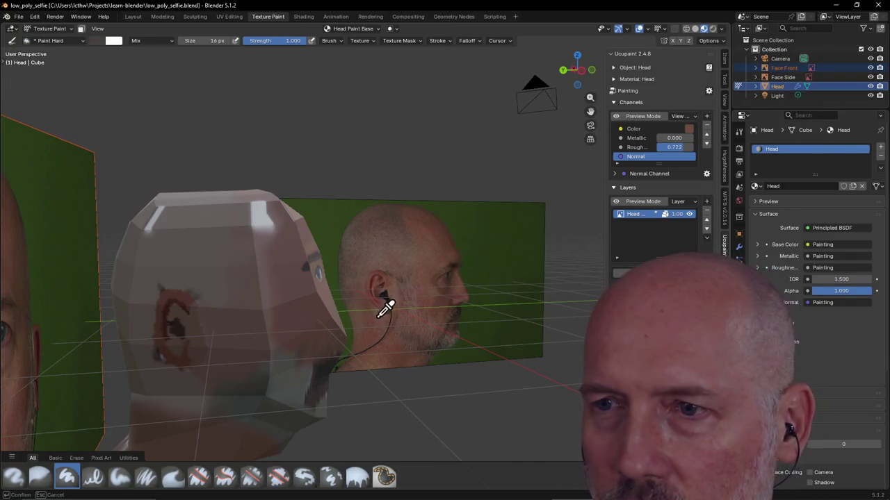
click(158, 363)
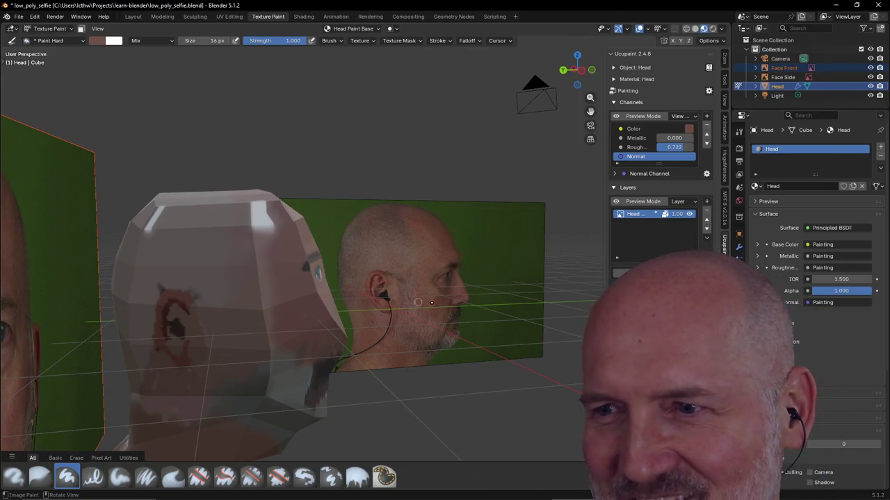
click(96, 41)
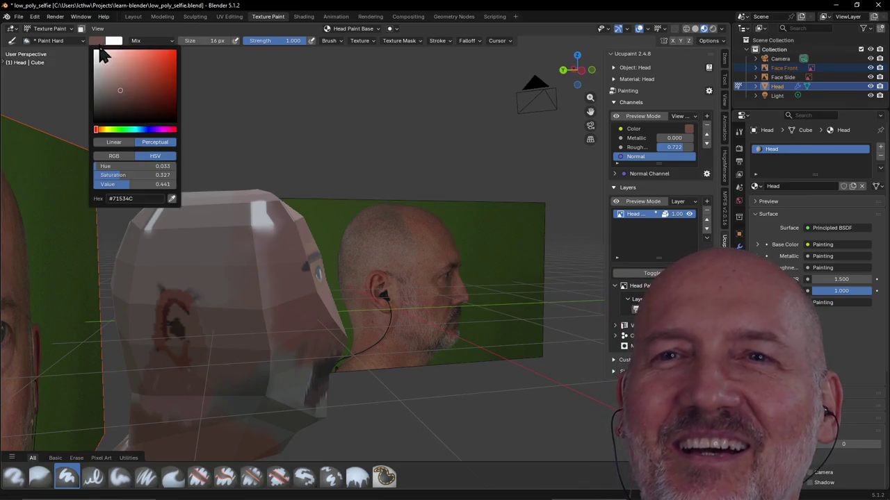
click(173, 200)
click(434, 305)
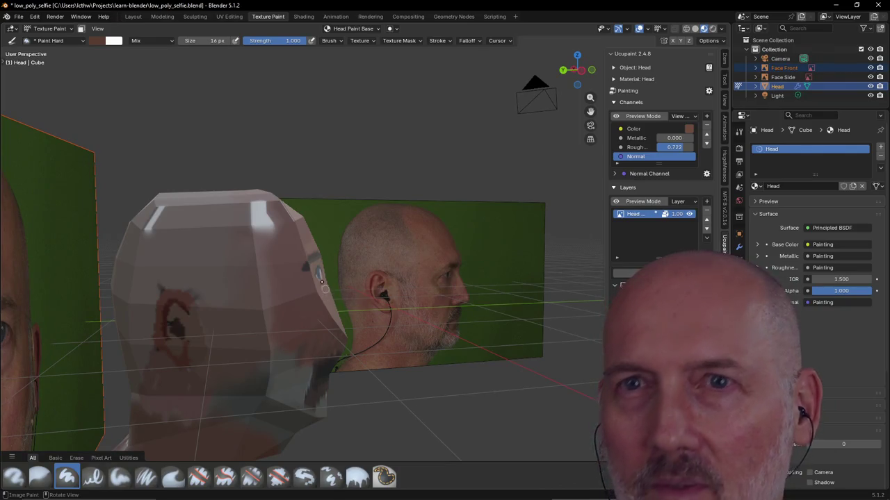
Lighten the brush colour in the HSV picker, then sample a skin tone from the jaw.
click(100, 40)
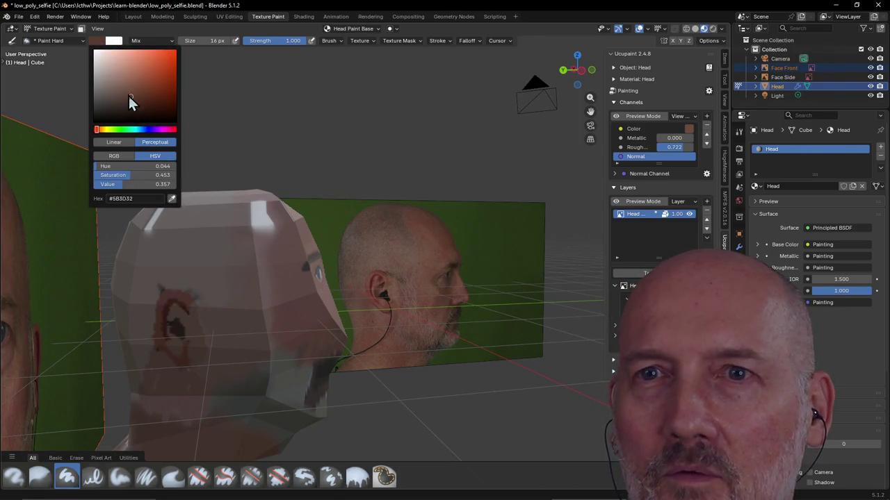
drag(129, 94, 124, 84)
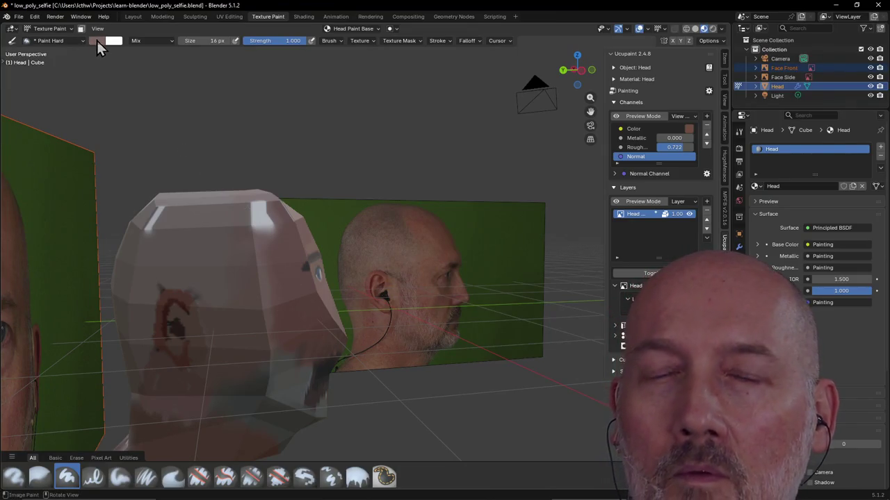
click(97, 40)
click(171, 200)
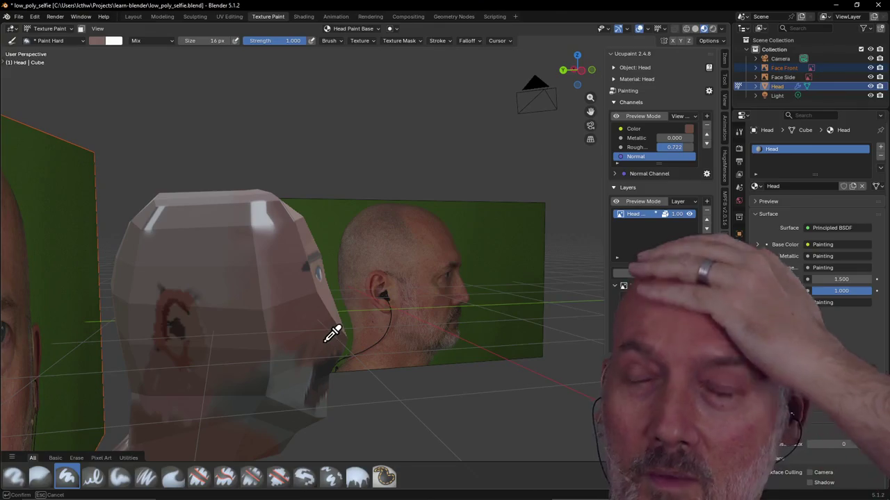
click(325, 339)
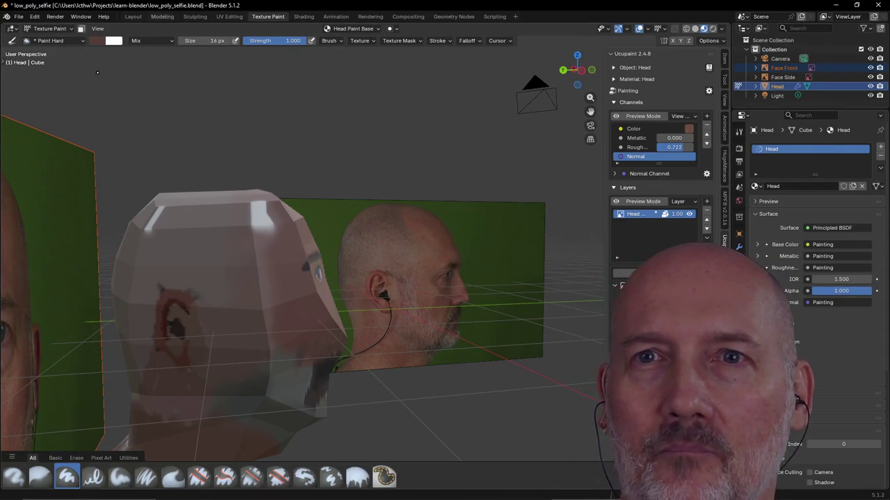
click(96, 41)
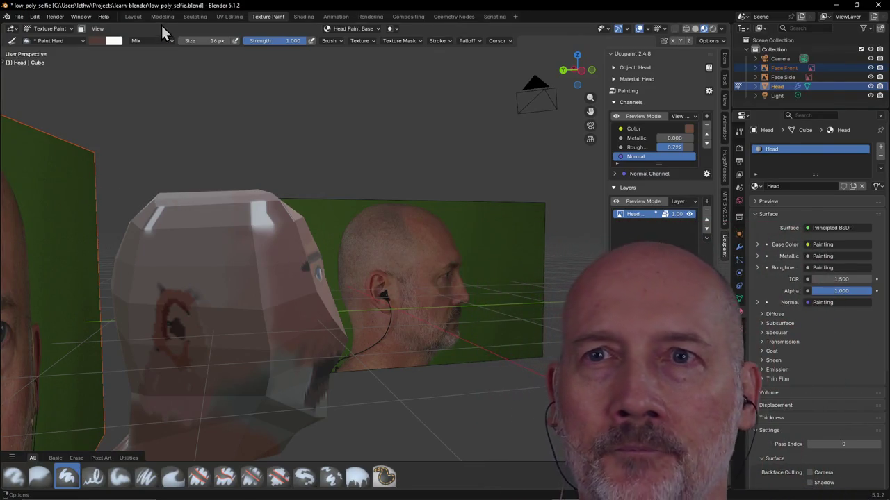
Keep the paint blend mode at Mix and orbit to face the head from the front.
click(170, 42)
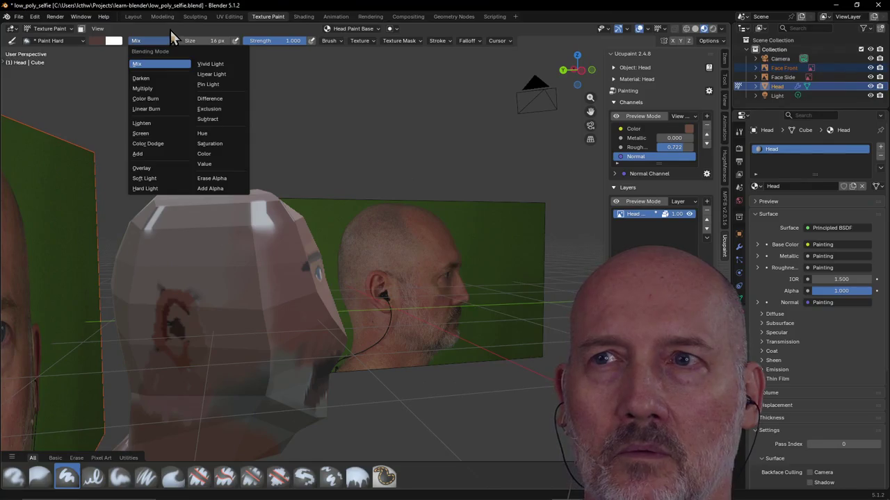
click(171, 30)
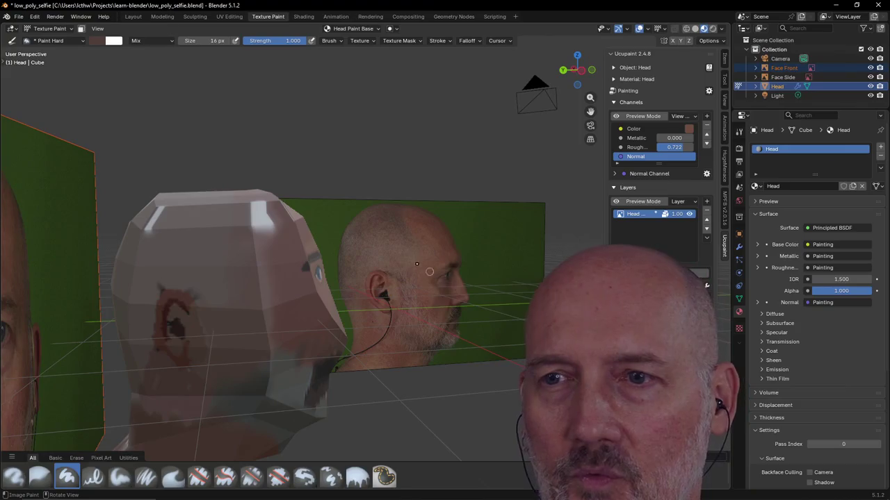
middle_drag(435, 275, 259, 282)
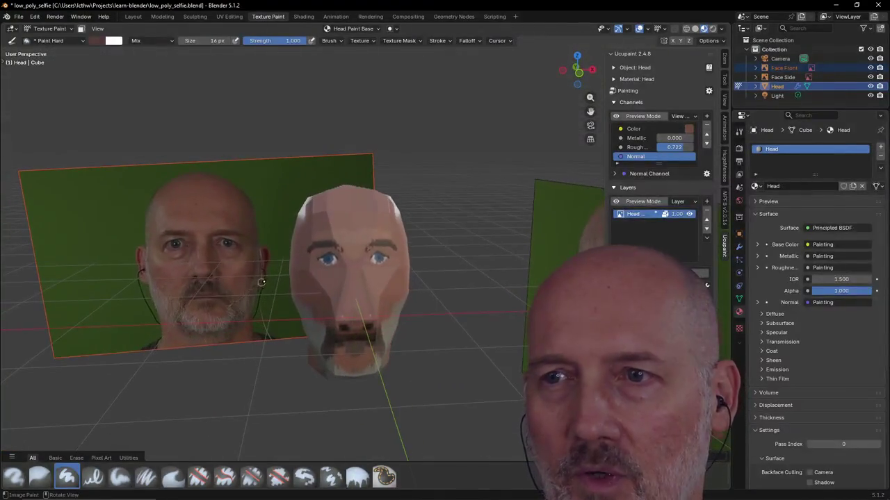
click(96, 41)
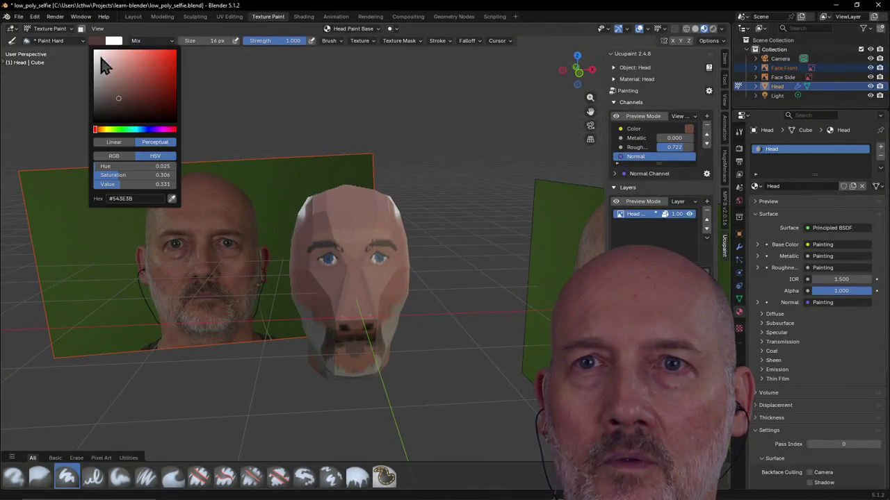